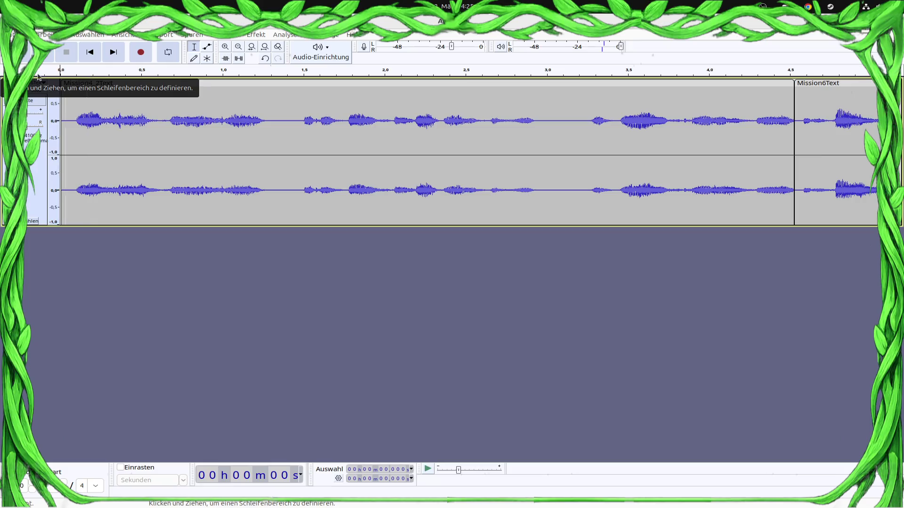
Open Audacity's Export Audio dialog and browse to gamedev/Aurora/Shipbattel/assets/ui/audio/campagne
{"action": "left_click", "coordinate": [16, 34]}
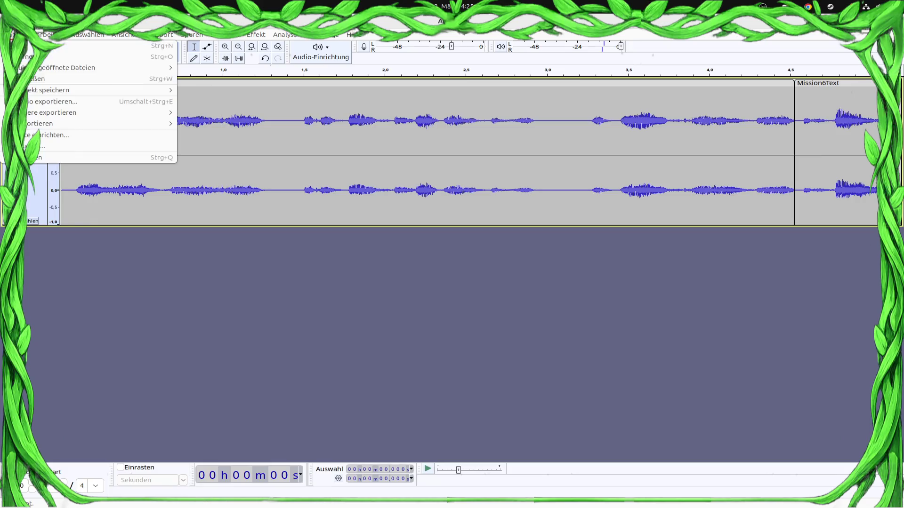
{"action": "mouse_move", "coordinate": [42, 87]}
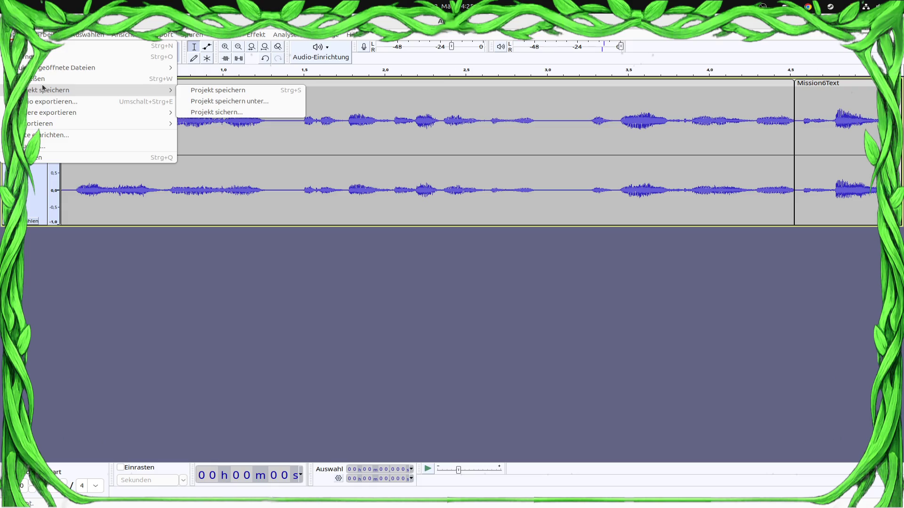
{"action": "left_click", "coordinate": [76, 101]}
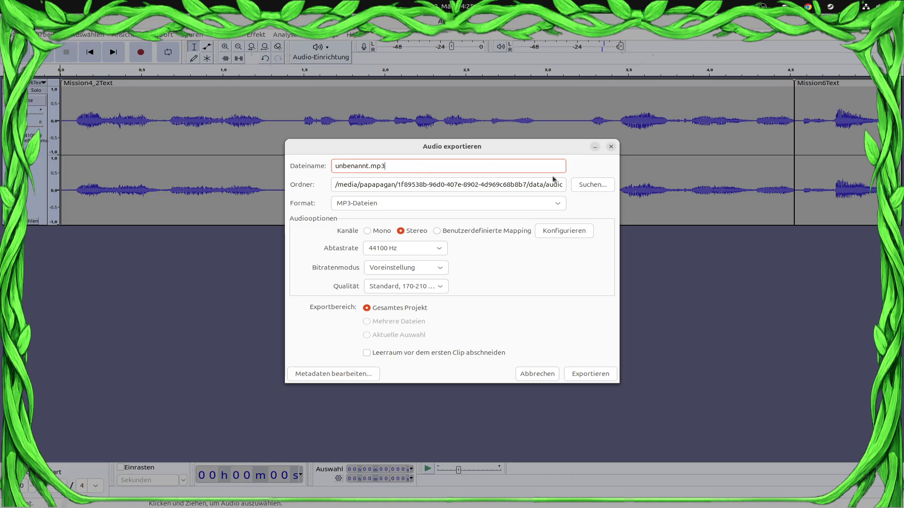
{"action": "left_click", "coordinate": [597, 188]}
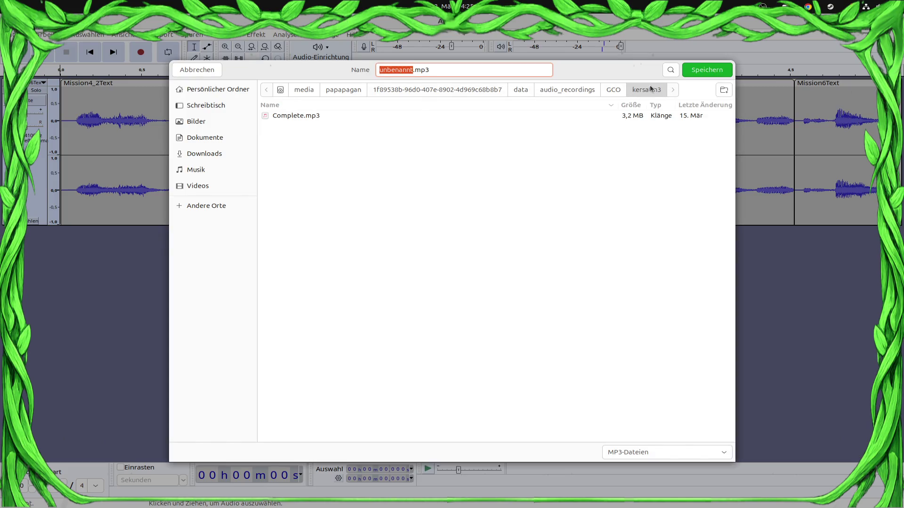
{"action": "left_click", "coordinate": [460, 90]}
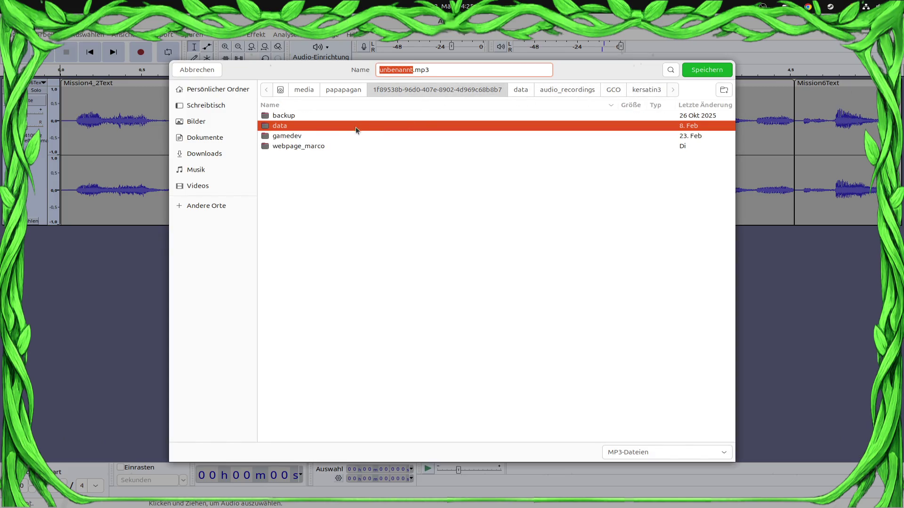
{"action": "double_click", "coordinate": [342, 137]}
{"action": "double_click", "coordinate": [297, 178]}
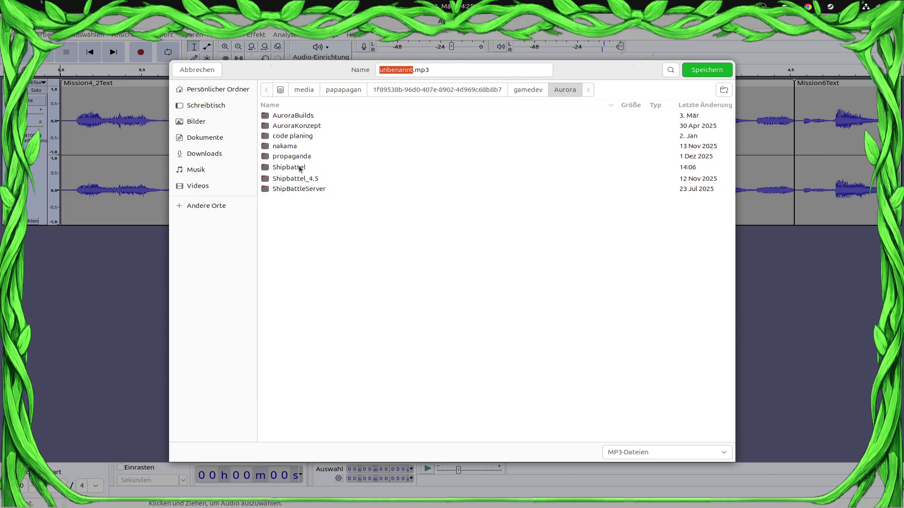
{"action": "double_click", "coordinate": [300, 169]}
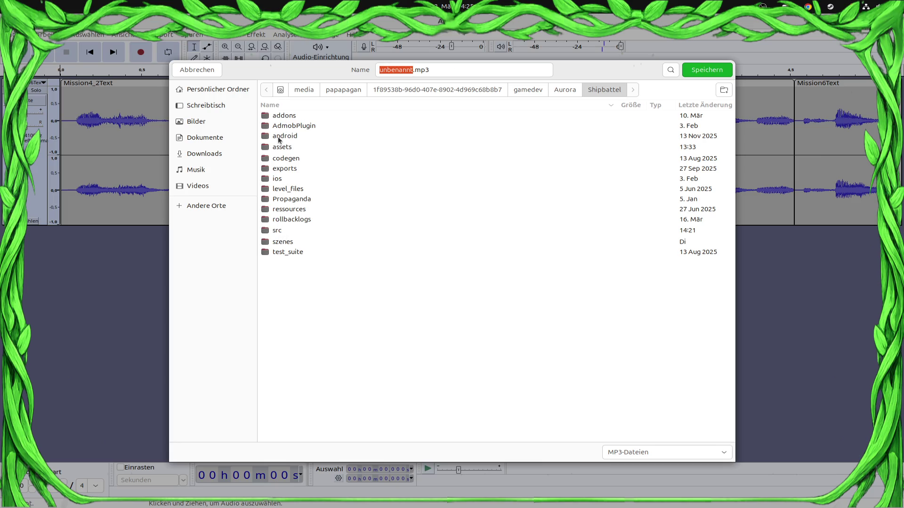
{"action": "double_click", "coordinate": [286, 148]}
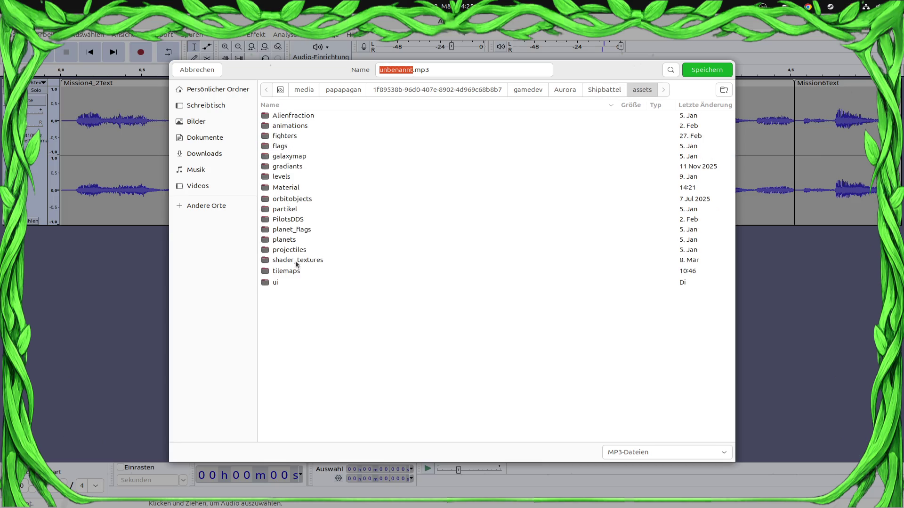
{"action": "double_click", "coordinate": [277, 282]}
{"action": "double_click", "coordinate": [284, 118]}
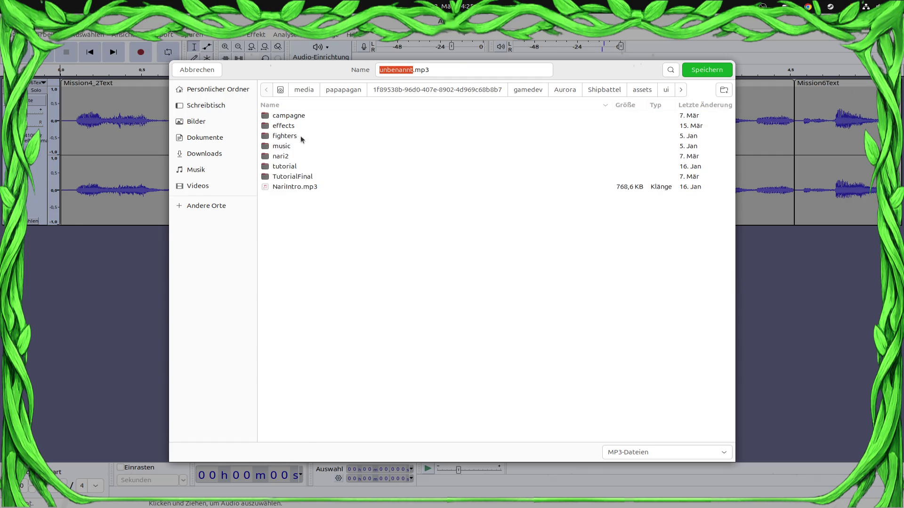
{"action": "double_click", "coordinate": [290, 117]}
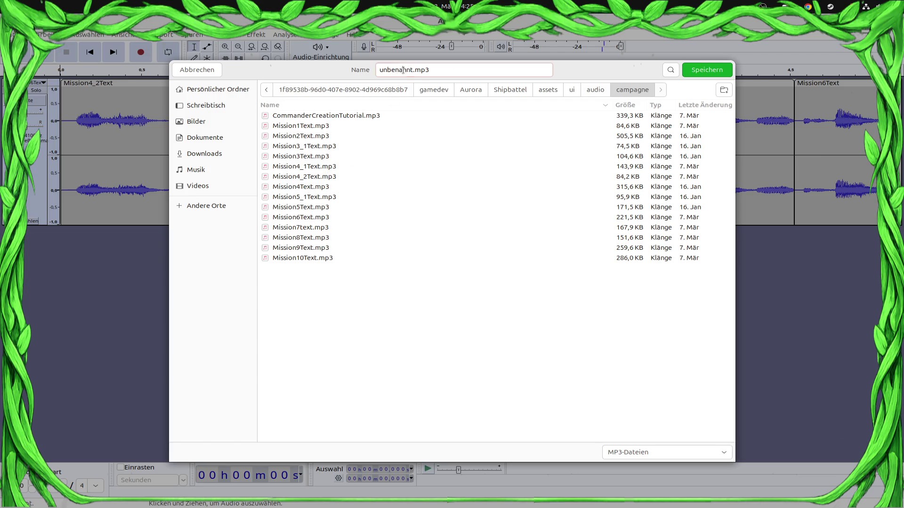
Name the file Mission6_1Text.mp3 and export the whole project as MP3
{"action": "type", "text": "Mission"}
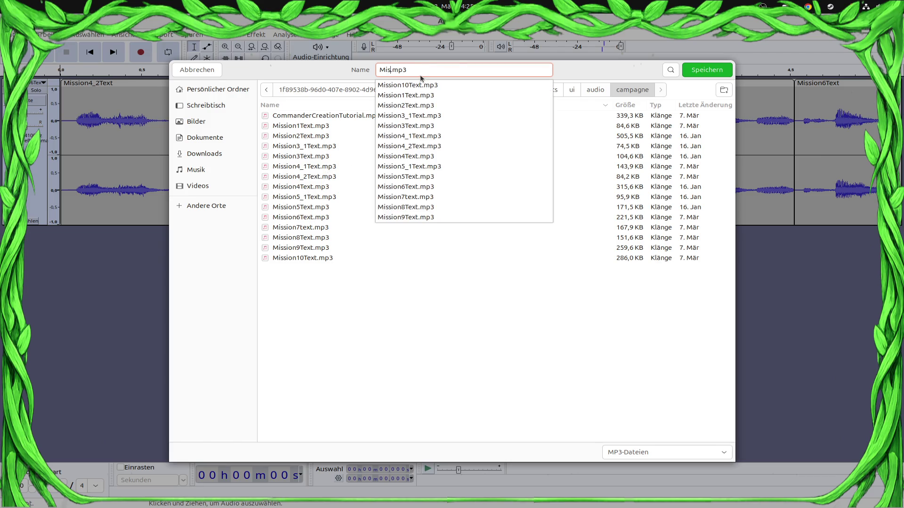
{"action": "type", "text": "6"}
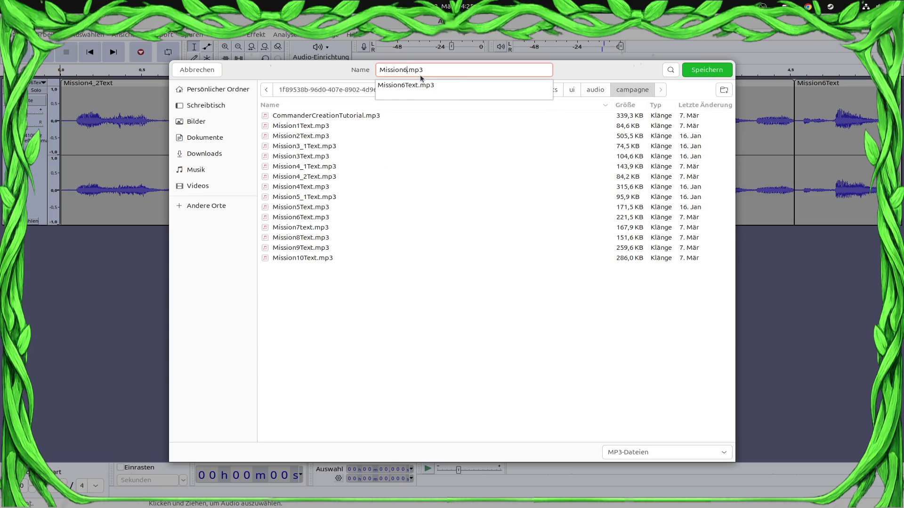
{"action": "type", "text": "_1"}
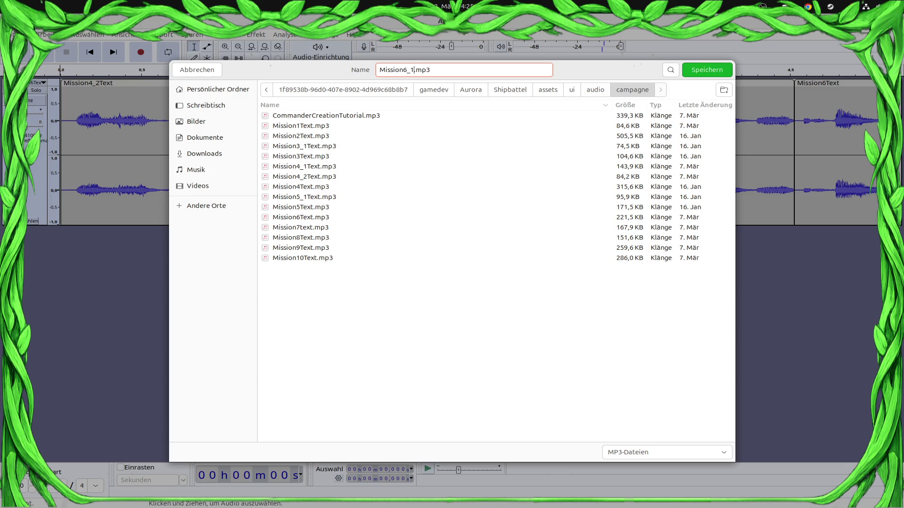
{"action": "type", "text": "Text"}
{"action": "key", "text": "Return"}
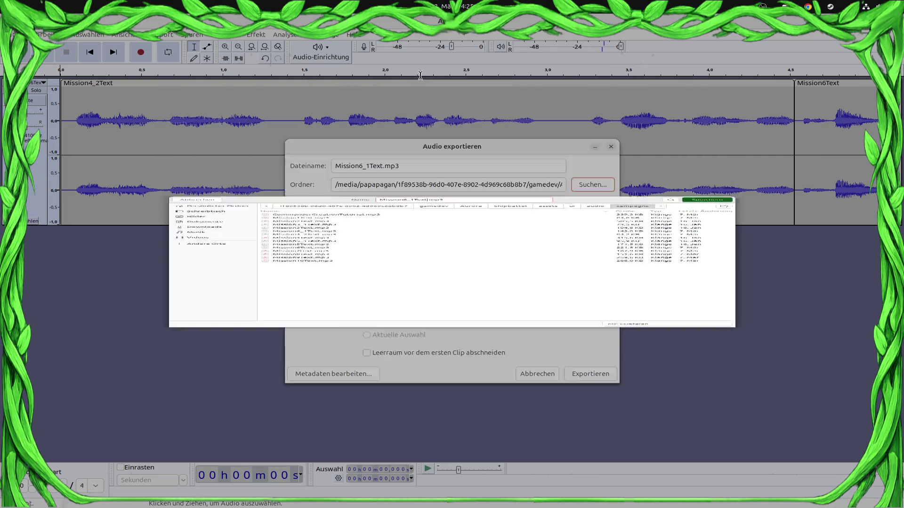
{"action": "key", "text": "Return"}
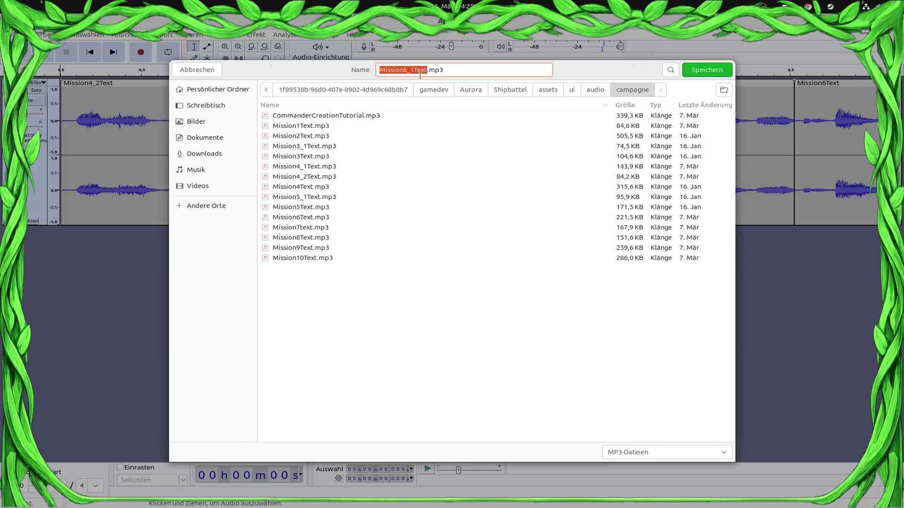
{"action": "left_click", "coordinate": [704, 70]}
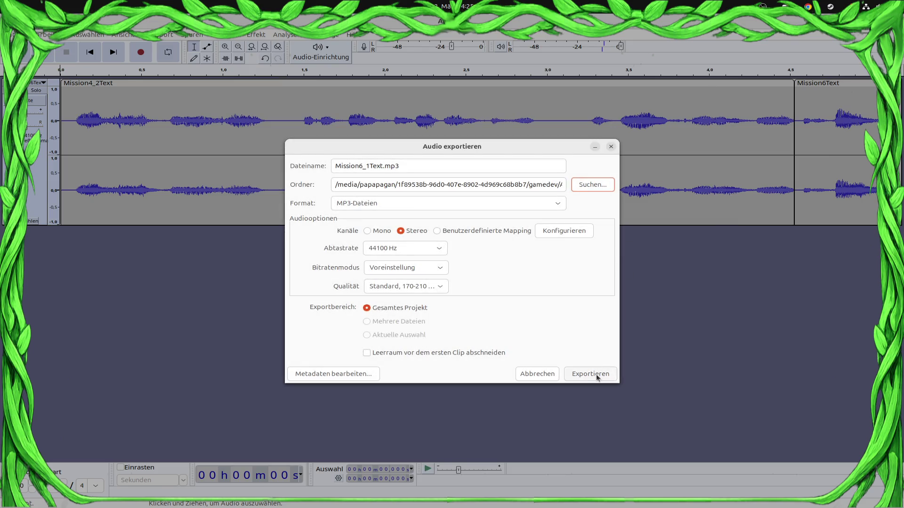
{"action": "left_click", "coordinate": [592, 373]}
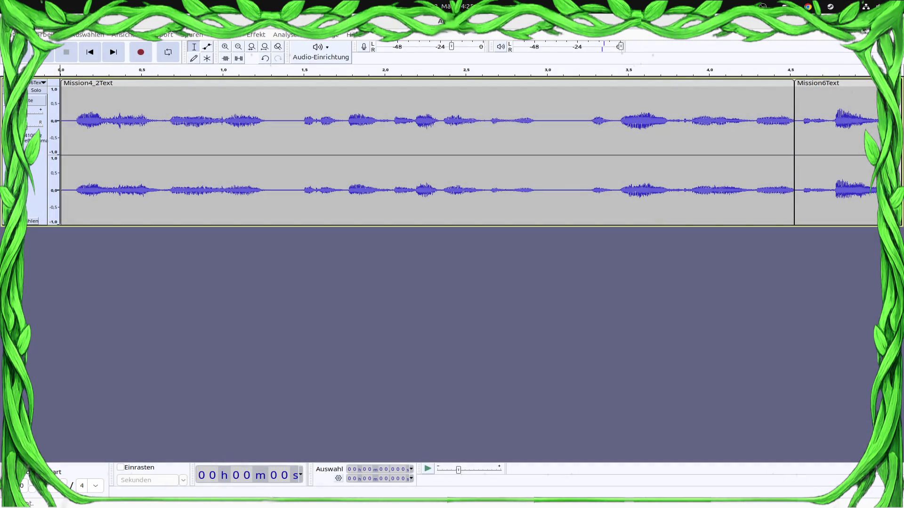
Close both Audacity projects without saving, then close the Files window to return to Godot
{"action": "key", "text": "ctrl+w"}
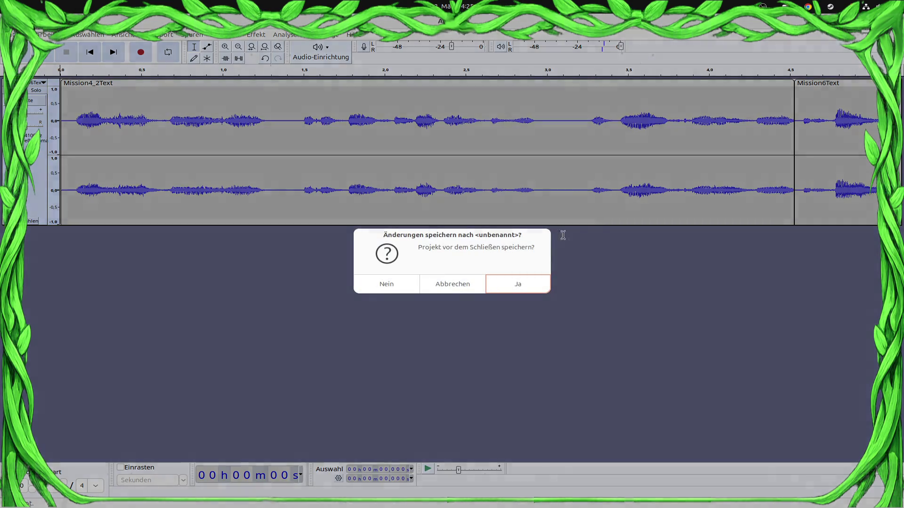
{"action": "left_click", "coordinate": [395, 284]}
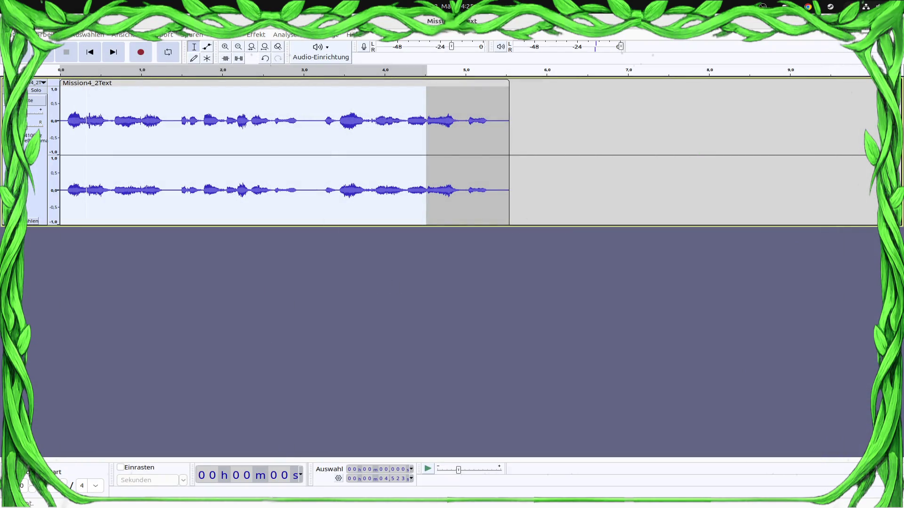
{"action": "key", "text": "ctrl+w"}
{"action": "left_click", "coordinate": [373, 286]}
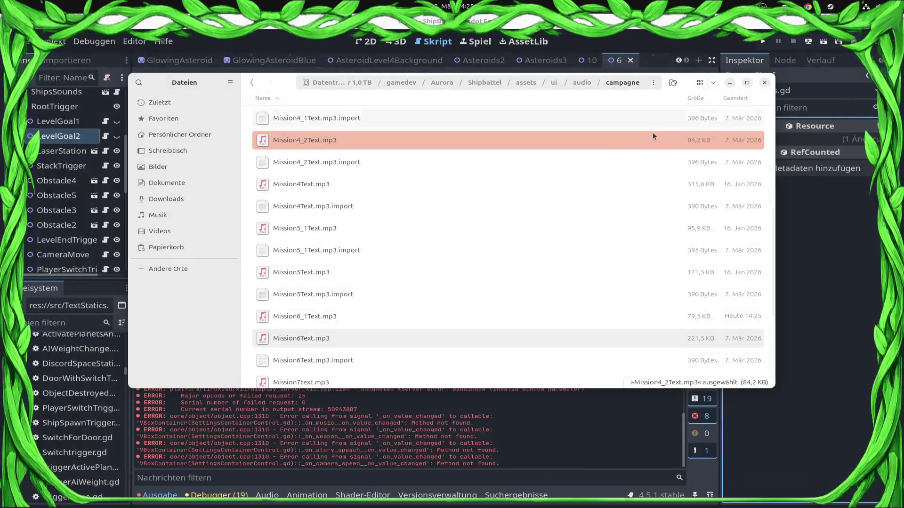
{"action": "left_click", "coordinate": [758, 83]}
{"action": "left_click", "coordinate": [397, 199]}
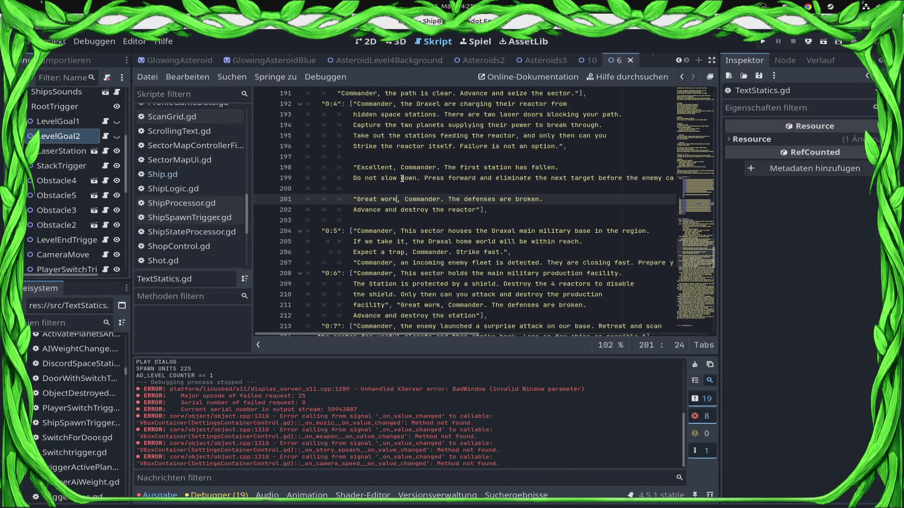
Complete the preload( call at the end of line 165 in TextStatics.gd
{"action": "scroll", "coordinate": [454, 194], "scroll_direction": "down", "scroll_amount": 20}
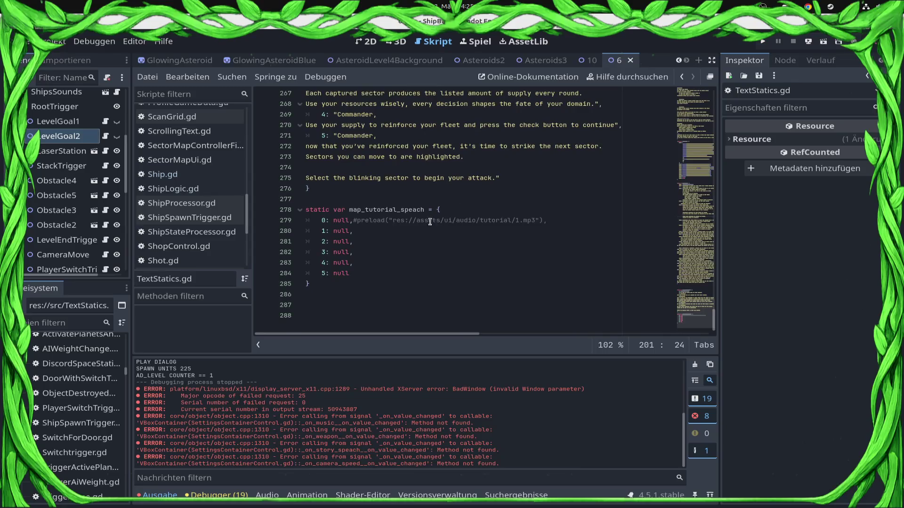
{"action": "scroll", "coordinate": [438, 207], "scroll_direction": "up", "scroll_amount": 20}
{"action": "scroll", "coordinate": [412, 219], "scroll_direction": "up", "scroll_amount": 19}
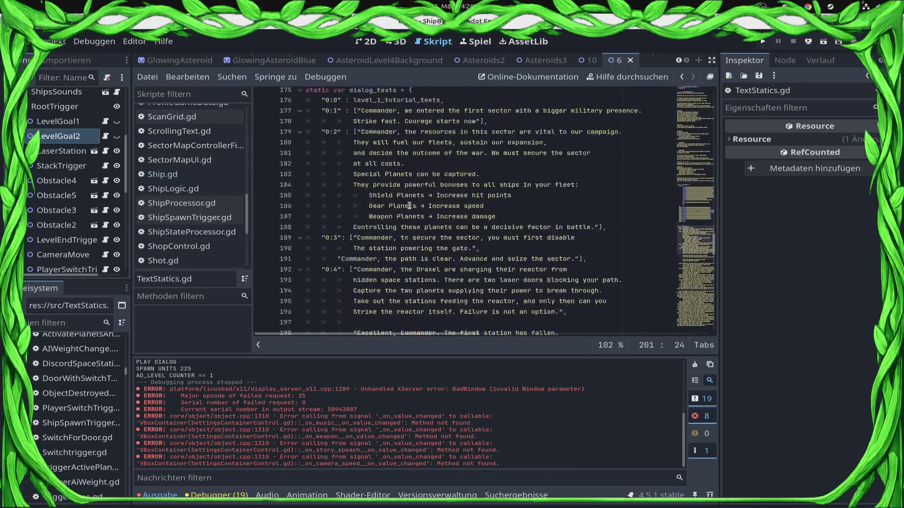
{"action": "scroll", "coordinate": [343, 290], "scroll_direction": "down", "scroll_amount": 2}
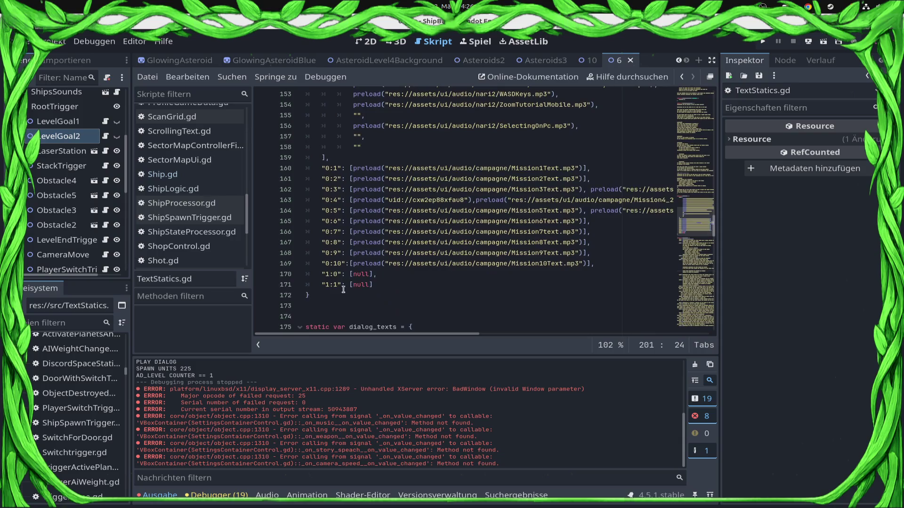
{"action": "left_click", "coordinate": [475, 212]}
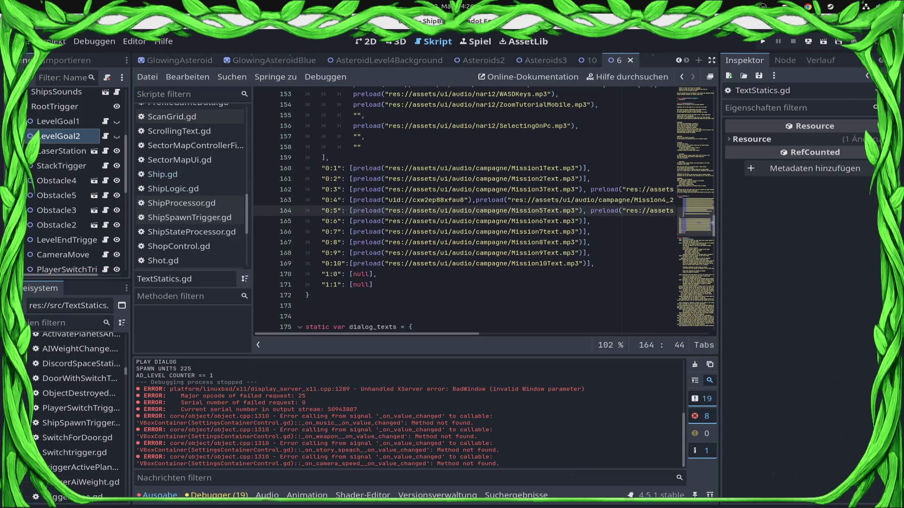
{"action": "left_click", "coordinate": [590, 221]}
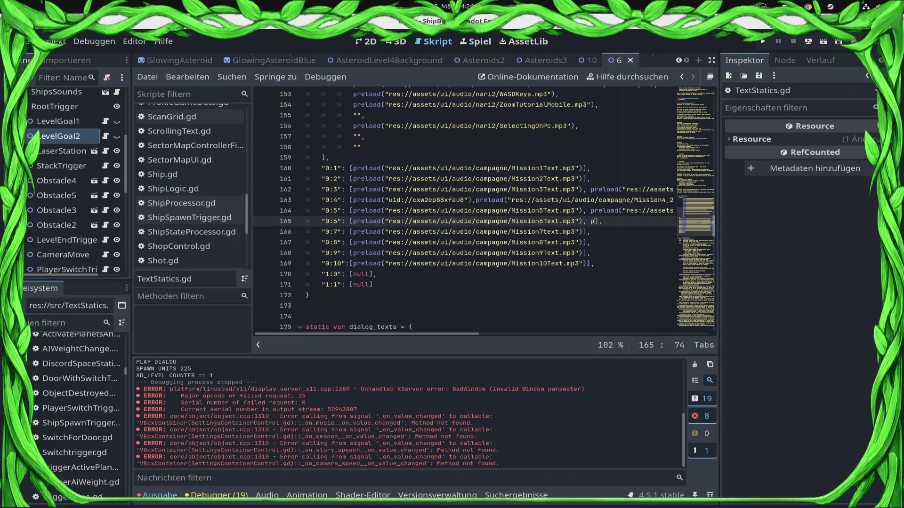
{"action": "type", "text": "reload("}
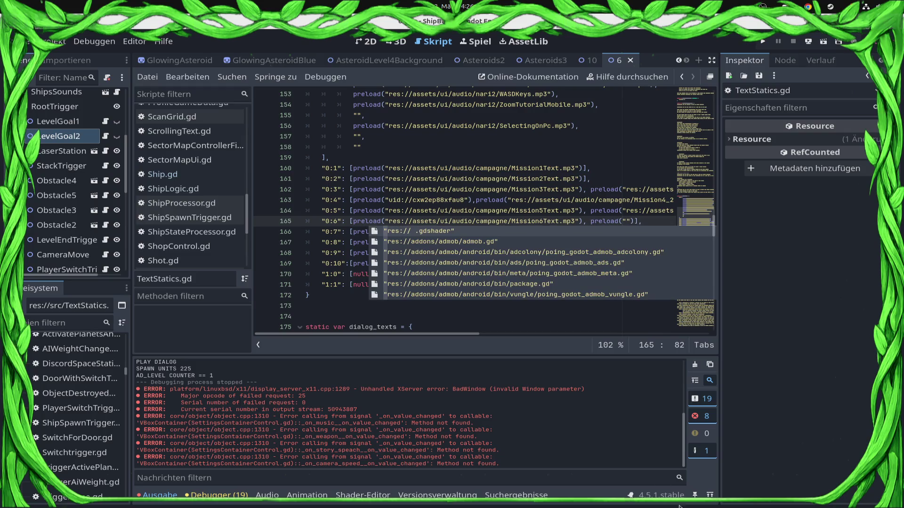
Copy Mission6_1Text.mp3's path from the FileSystem dock, paste it into the empty preload quotes, and save
{"action": "left_click", "coordinate": [56, 320]}
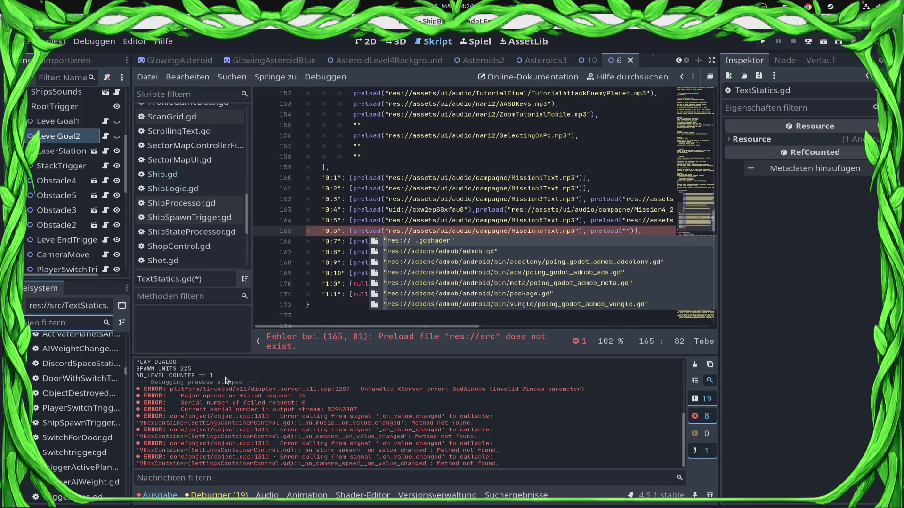
{"action": "type", "text": "missio"}
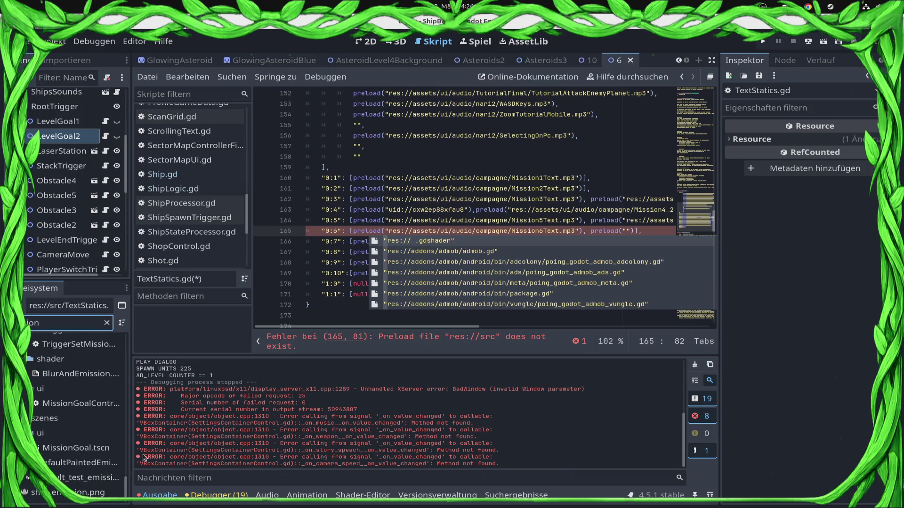
{"action": "scroll", "coordinate": [72, 464], "scroll_direction": "up", "scroll_amount": 5}
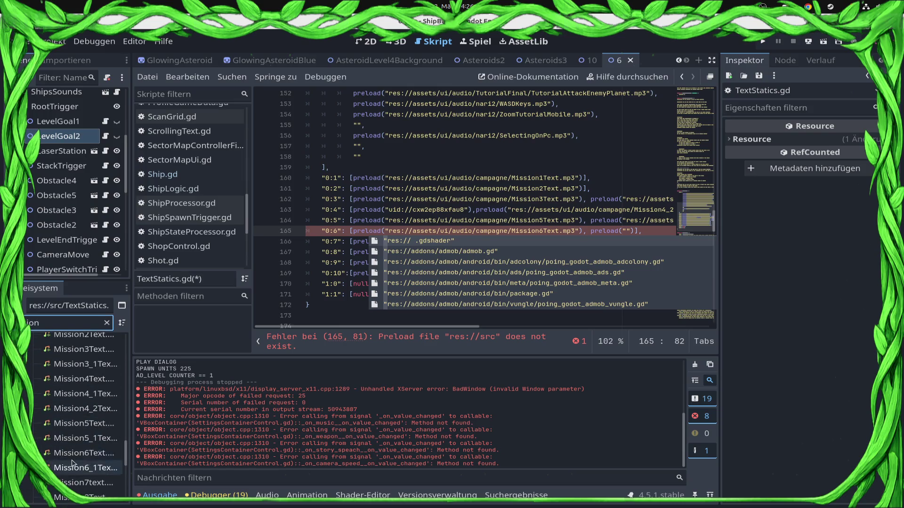
{"action": "right_click", "coordinate": [97, 467]}
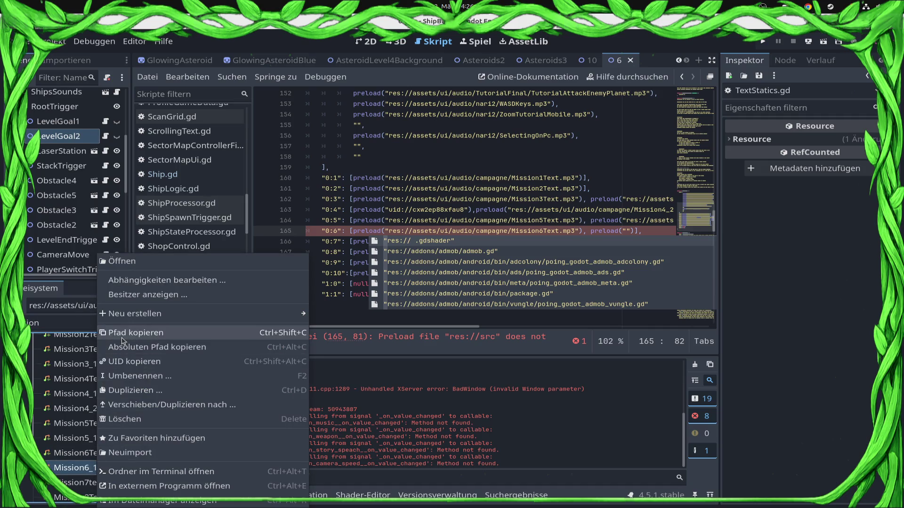
{"action": "left_click", "coordinate": [122, 339]}
{"action": "left_click", "coordinate": [527, 231]}
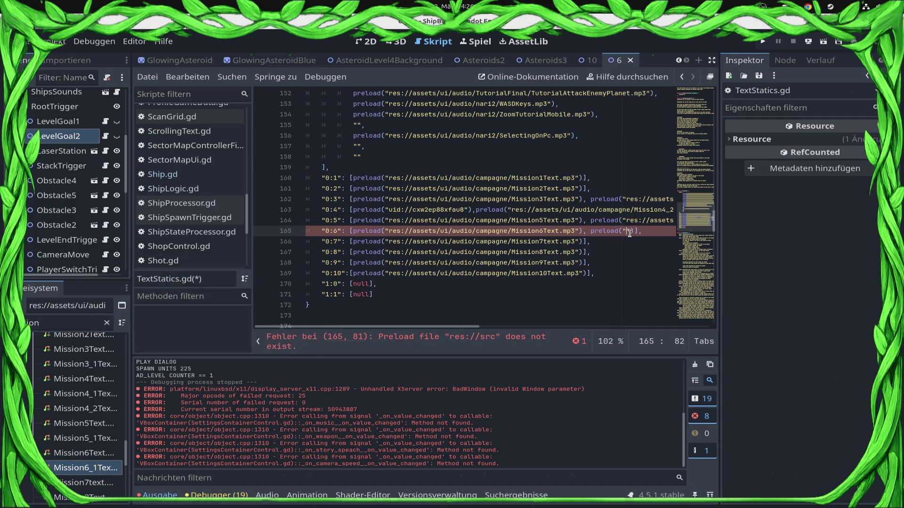
{"action": "type", "text": "res://assets/ui/audio/campagne/Mission6_1Text.mp3"}
{"action": "key", "text": "ctrl+s"}
{"action": "left_click", "coordinate": [671, 221]}
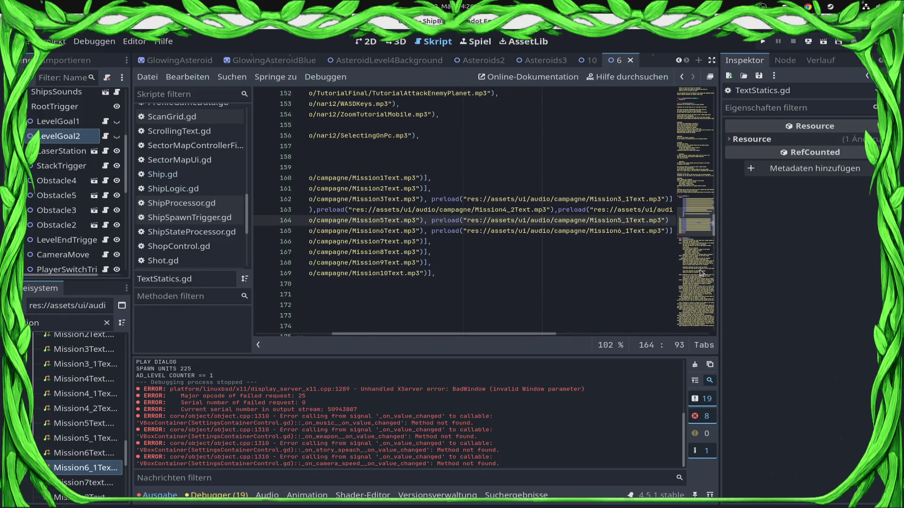
{"action": "key", "text": "Home"}
{"action": "key", "text": "ctrl+s"}
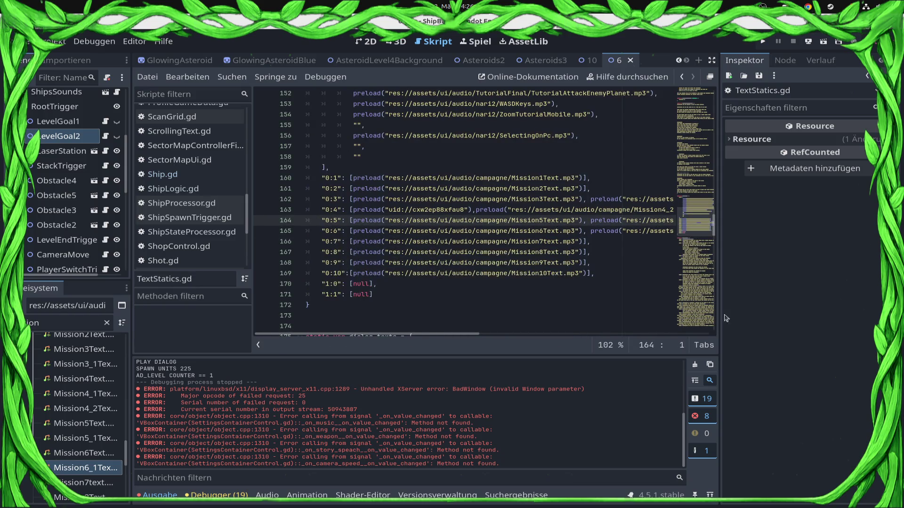
Replace the 'New Mission Text' placeholder on line 50 with 'Destroy the station'
{"action": "scroll", "coordinate": [508, 285], "scroll_direction": "up", "scroll_amount": 5}
{"action": "scroll", "coordinate": [508, 285], "scroll_direction": "up", "scroll_amount": 20}
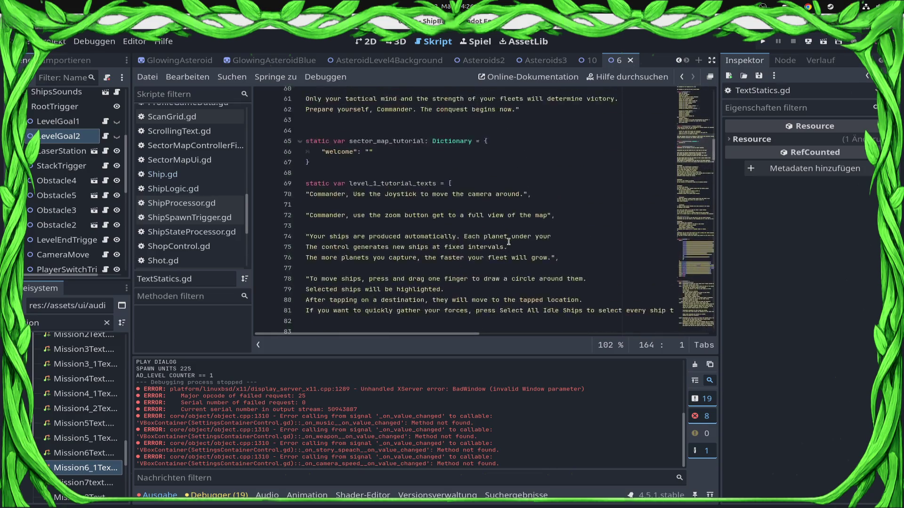
{"action": "scroll", "coordinate": [508, 241], "scroll_direction": "up", "scroll_amount": 4}
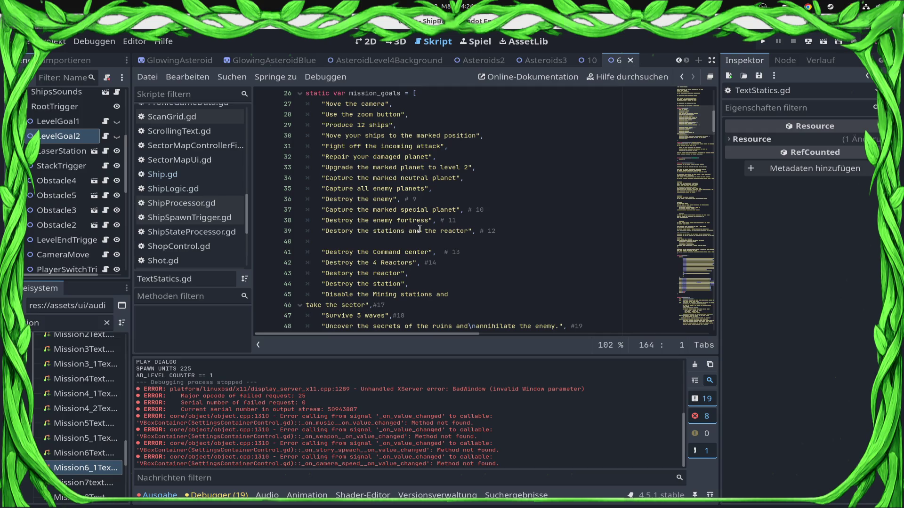
{"action": "double_click", "coordinate": [391, 253]}
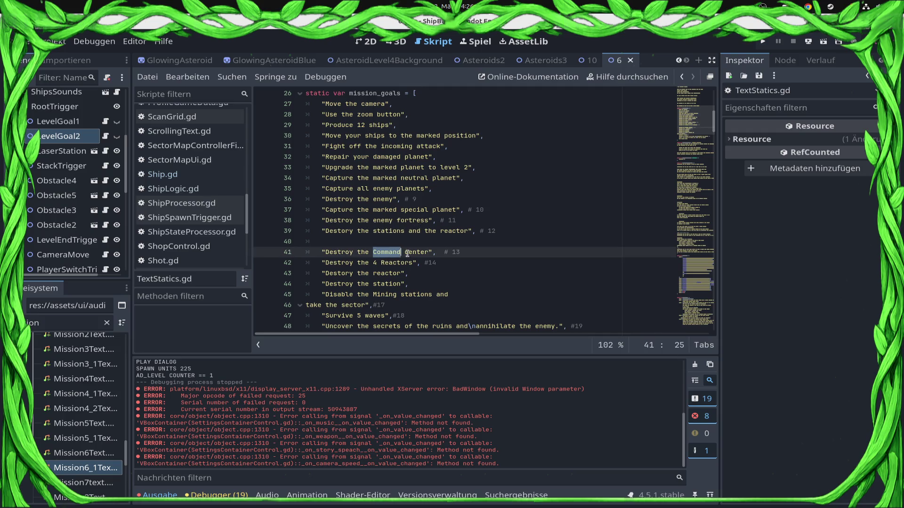
{"action": "left_click", "coordinate": [382, 242]}
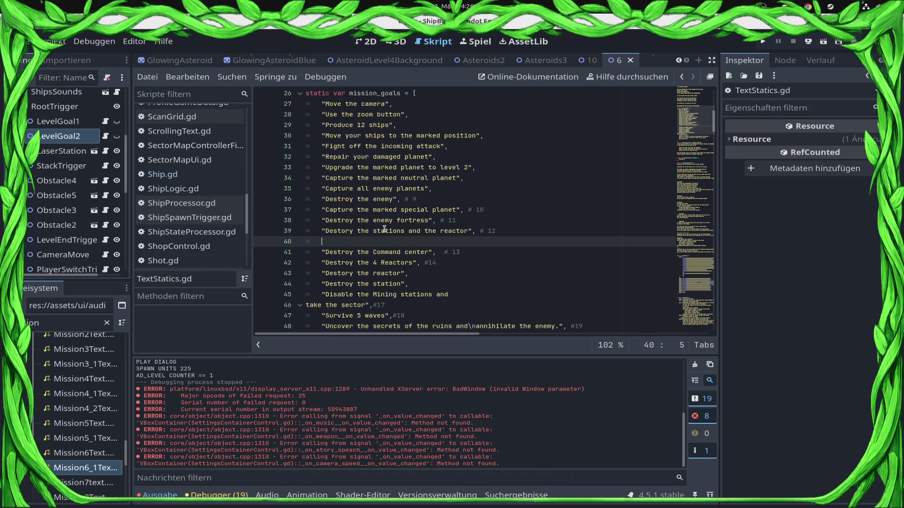
{"action": "key", "text": "Down"}
{"action": "key", "text": "Down"}
{"action": "key", "text": "Down"}
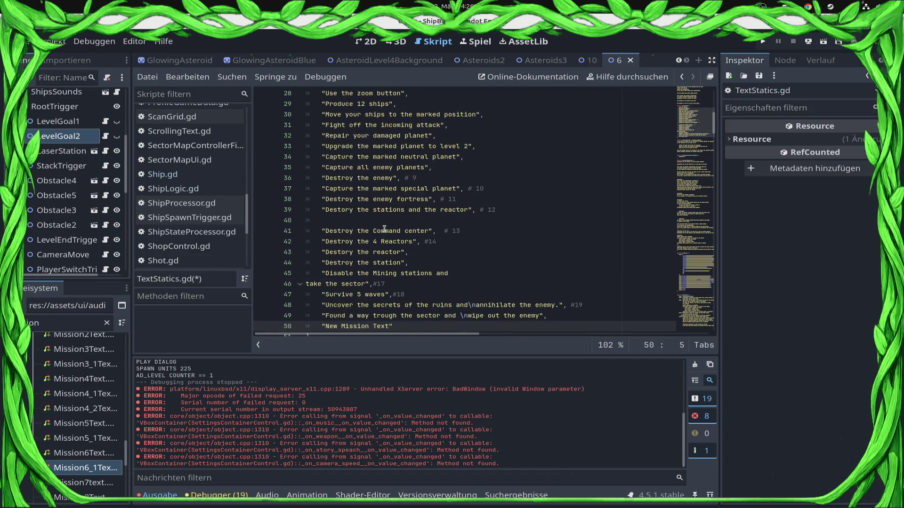
{"action": "key", "text": "Up"}
{"action": "key", "text": "Up"}
{"action": "key", "text": "Up"}
{"action": "key", "text": "Right"}
{"action": "key", "text": "shift+End"}
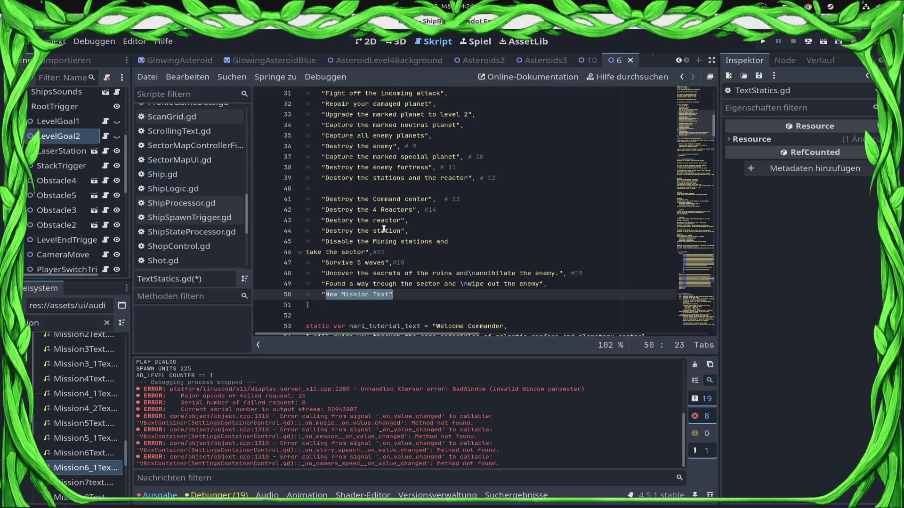
{"action": "type", "text": "Dest"}
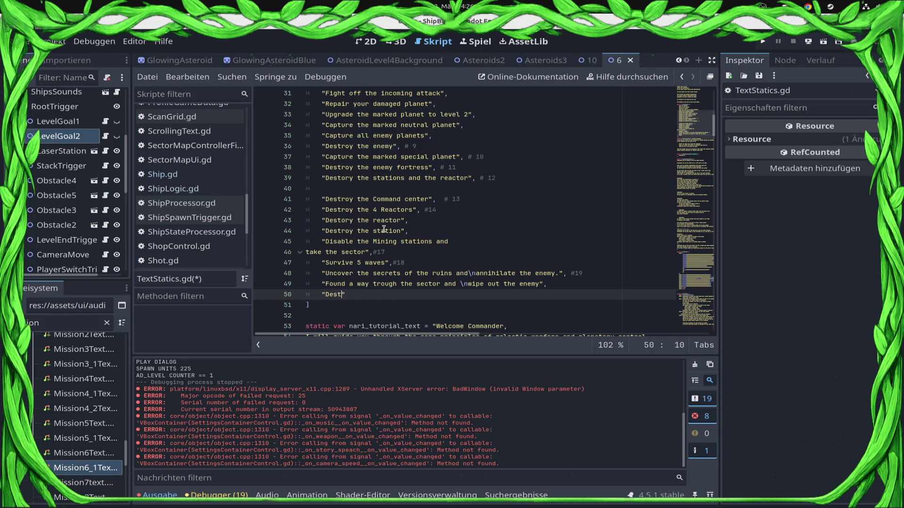
{"action": "type", "text": "the stati"}
{"action": "type", "text": "on"}
{"action": "key", "text": "ctrl+s"}
Number lines 49 and 50 as # 20 and # 21 and save the script
{"action": "left_click", "coordinate": [588, 283]}
{"action": "type", "text": "# 20"}
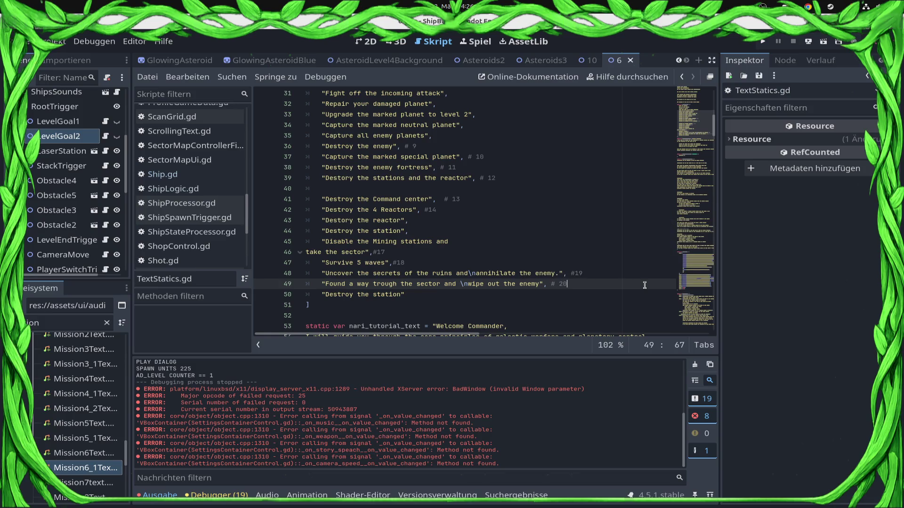
{"action": "key", "text": "Down"}
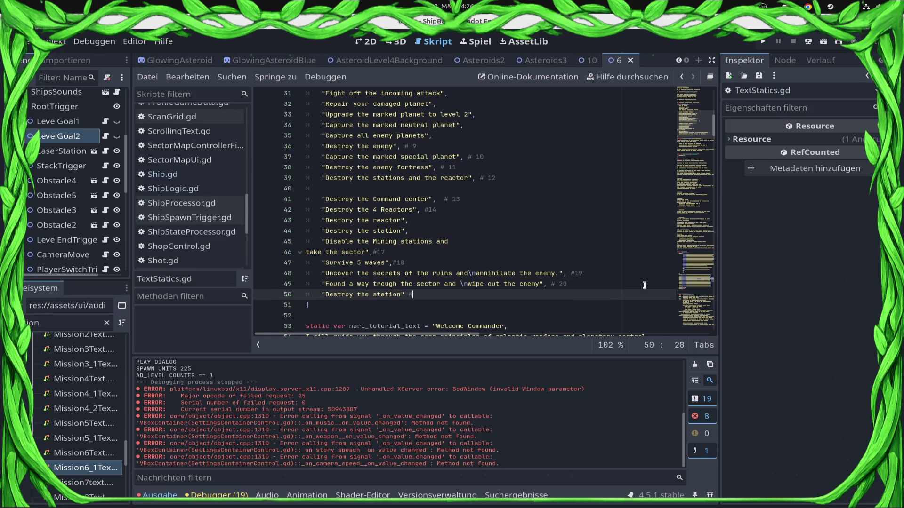
{"action": "type", "text": "21"}
{"action": "key", "text": "ctrl+s"}
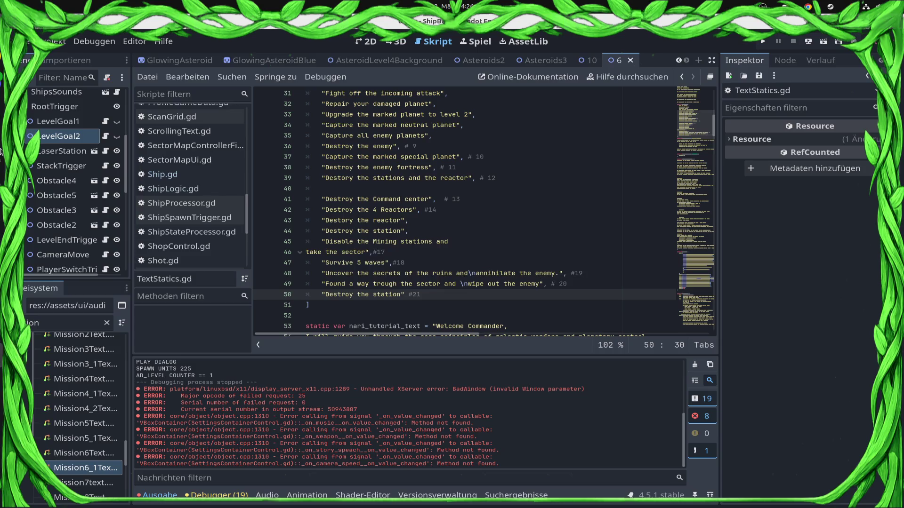
Set LevelGoal2's Mission Goal to 21 and save the scene
{"action": "left_click", "coordinate": [60, 136]}
{"action": "left_click", "coordinate": [833, 140]}
{"action": "type", "text": "21"}
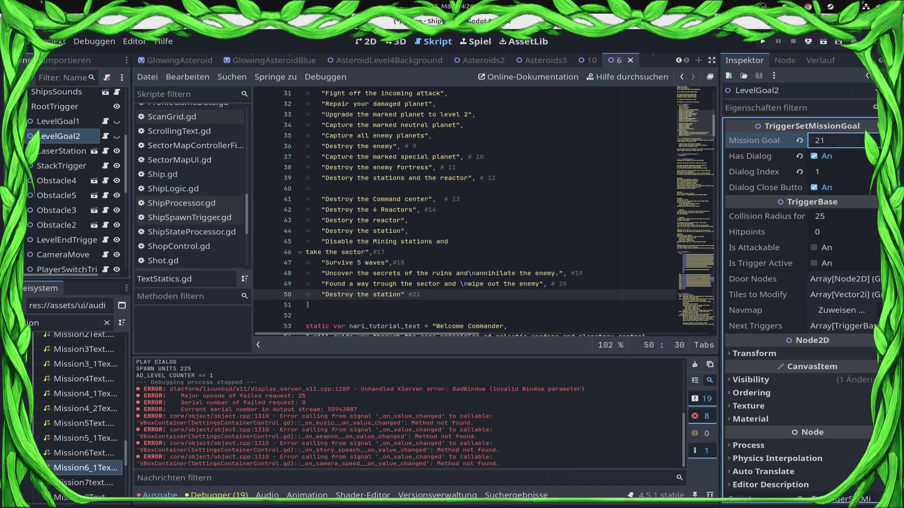
{"action": "key", "text": "Return"}
{"action": "key", "text": "ctrl+s"}
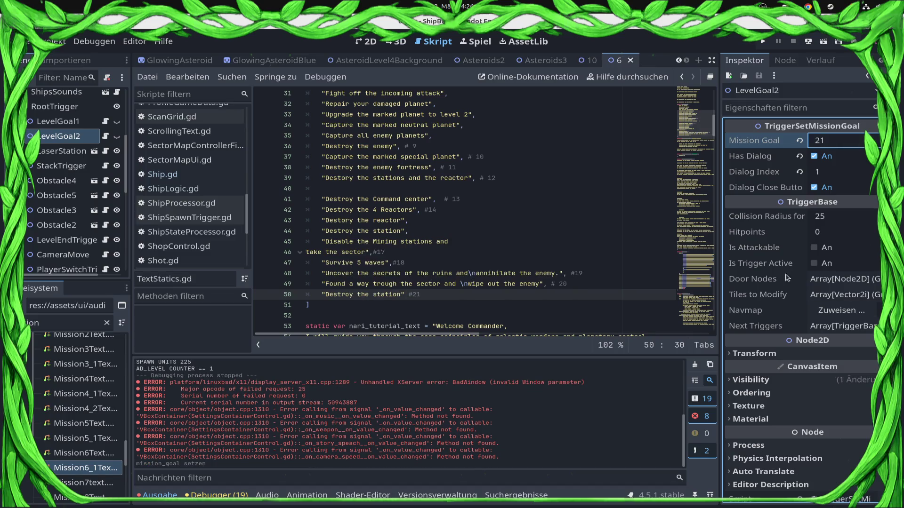
Look over the Dialog Index and the Obstacle2 node, then select StackTrigger
{"action": "left_click", "coordinate": [501, 230]}
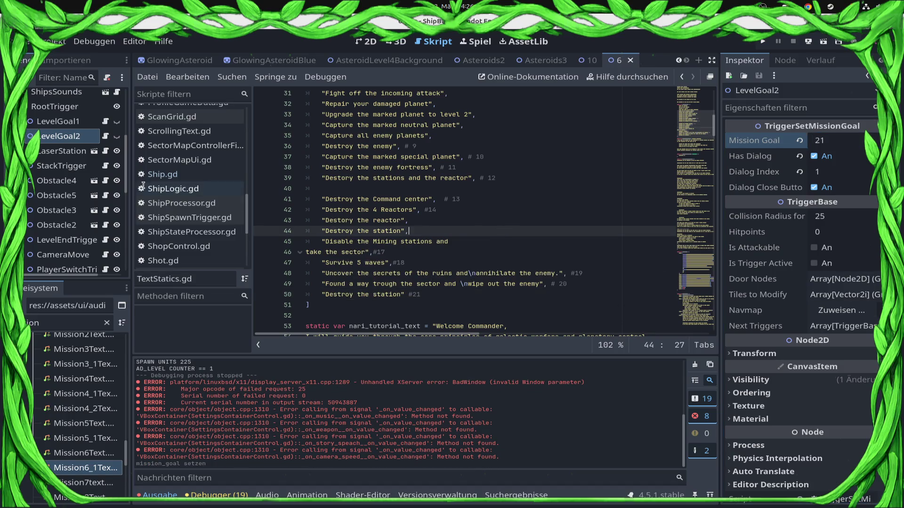
{"action": "left_click", "coordinate": [837, 173]}
{"action": "scroll", "coordinate": [71, 195], "scroll_direction": "down", "scroll_amount": 3}
{"action": "left_click", "coordinate": [71, 182]}
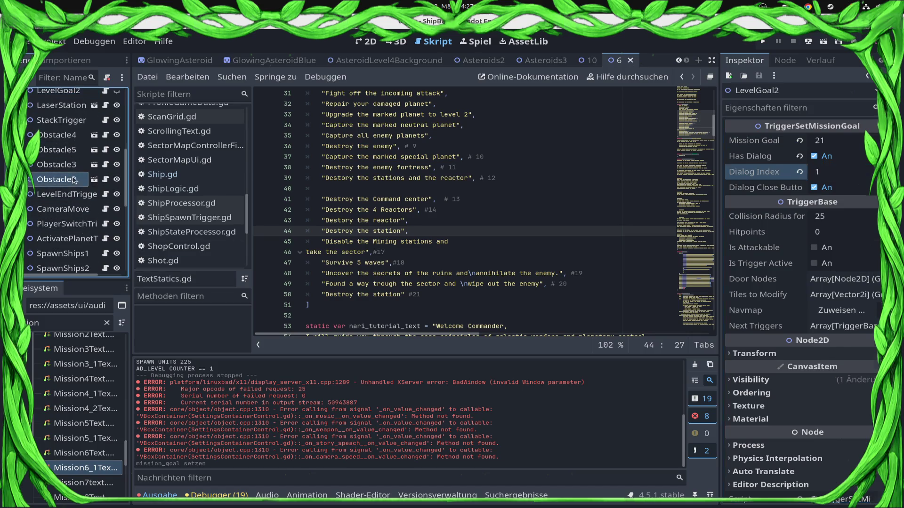
{"action": "left_click", "coordinate": [60, 122]}
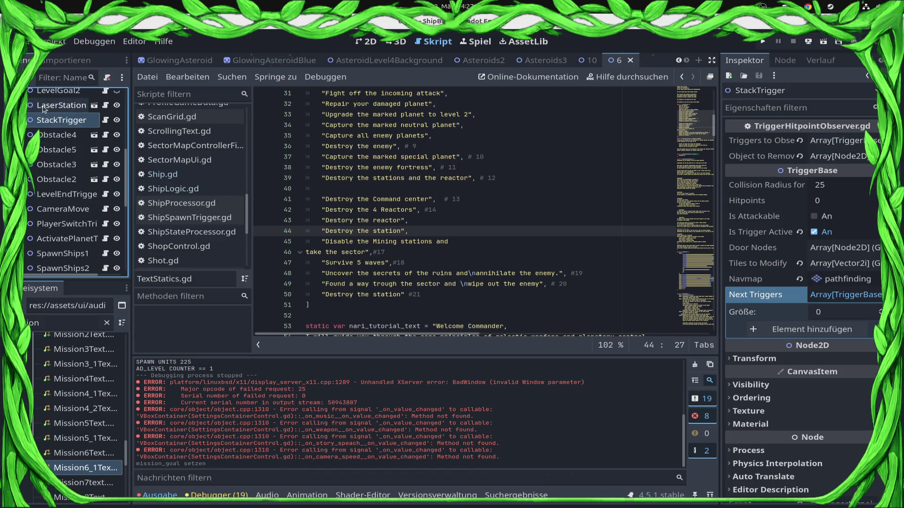
Add LevelGoal2 to StackTrigger's Next Triggers, uncheck Is Trigger Active, and save the scene
{"action": "scroll", "coordinate": [72, 141], "scroll_direction": "up", "scroll_amount": 2}
{"action": "mouse_move", "coordinate": [72, 141]}
{"action": "left_mouse_down"}
{"action": "mouse_move", "coordinate": [165, 226]}
{"action": "mouse_move", "coordinate": [589, 287]}
{"action": "mouse_move", "coordinate": [833, 336]}
{"action": "left_mouse_up"}
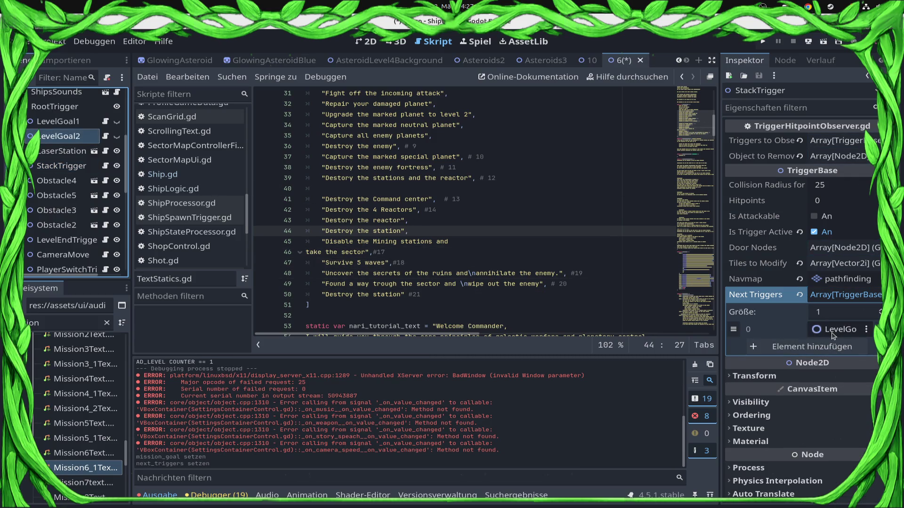
{"action": "left_click", "coordinate": [832, 334]}
{"action": "key", "text": "Escape"}
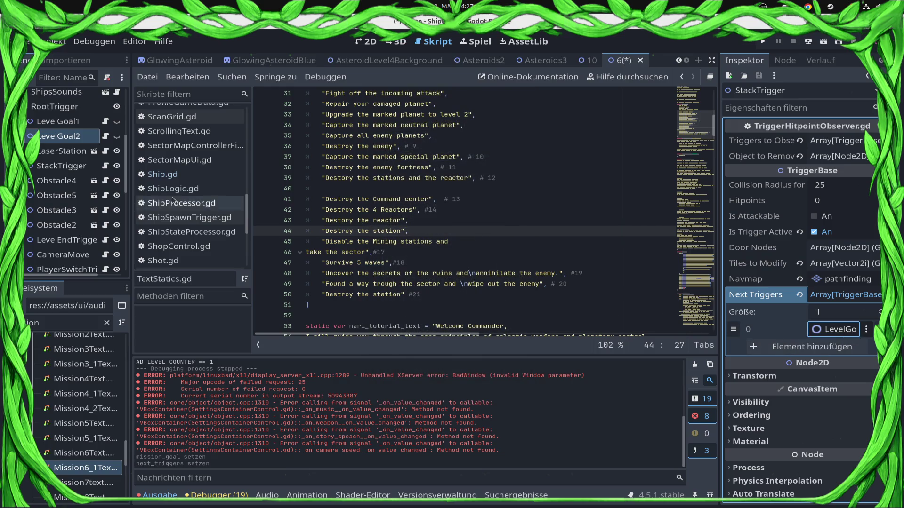
{"action": "left_click", "coordinate": [90, 142]}
{"action": "left_click", "coordinate": [796, 232]}
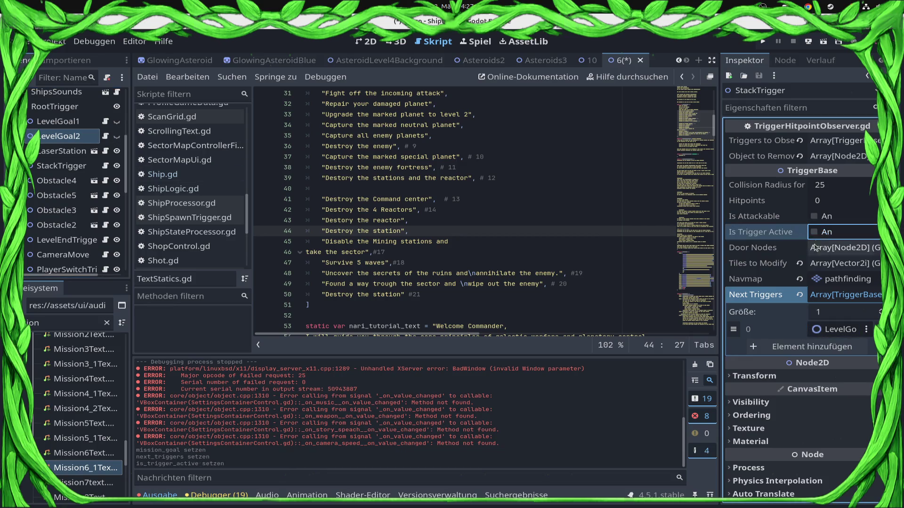
{"action": "left_click", "coordinate": [53, 122]}
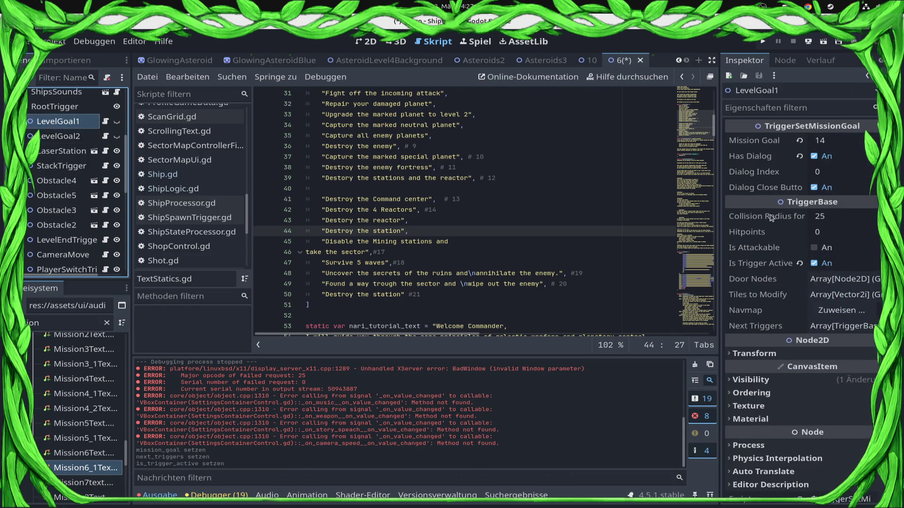
{"action": "key", "text": "ctrl+s"}
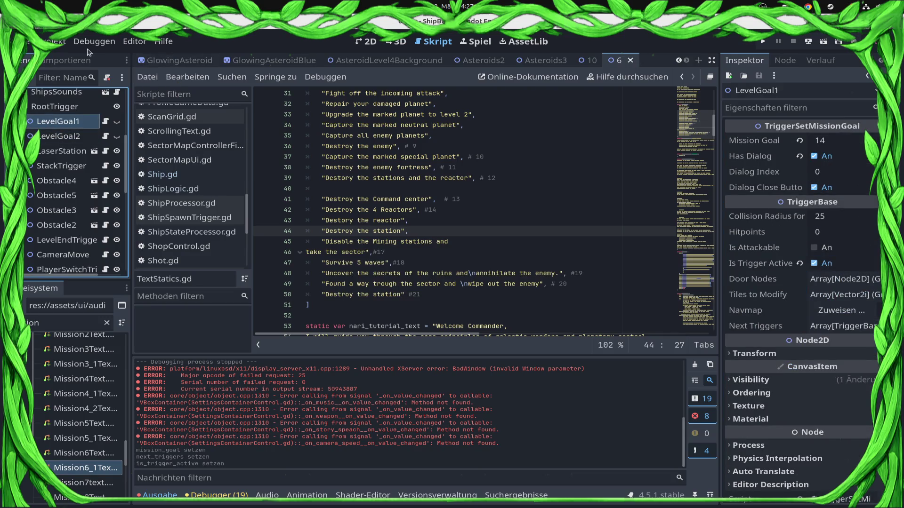
Set 'levelloader' as the Main-Run argument in Debug > Run Instances, then switch to the LevelLoader scene
{"action": "left_click", "coordinate": [94, 42]}
{"action": "left_click", "coordinate": [123, 219]}
{"action": "left_click", "coordinate": [407, 154]}
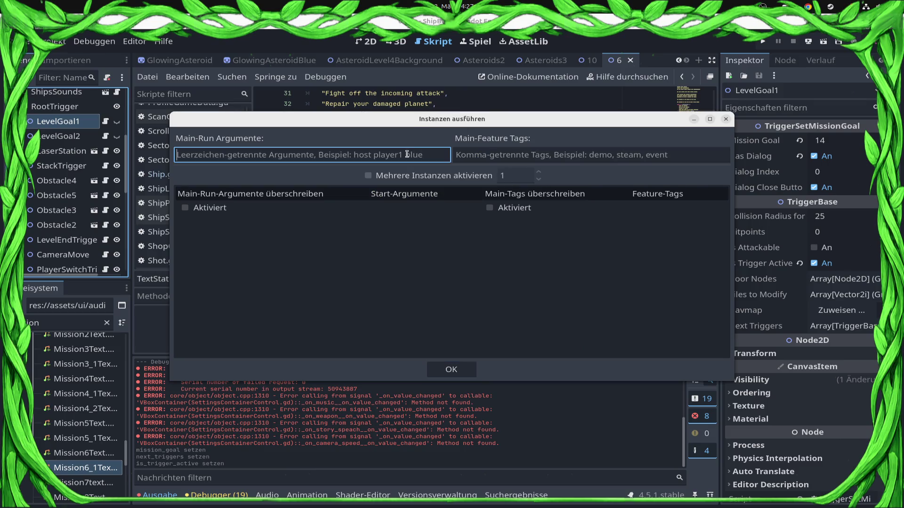
{"action": "type", "text": "levelloader"}
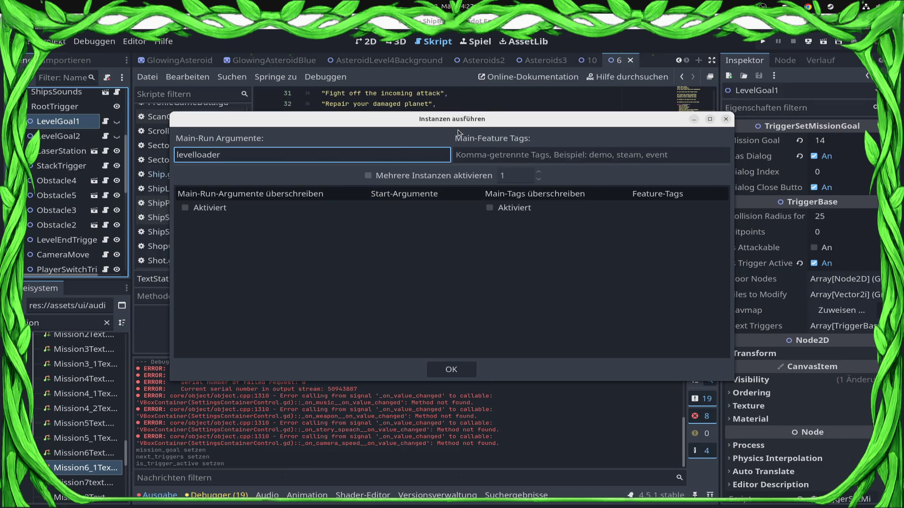
{"action": "left_click", "coordinate": [451, 369]}
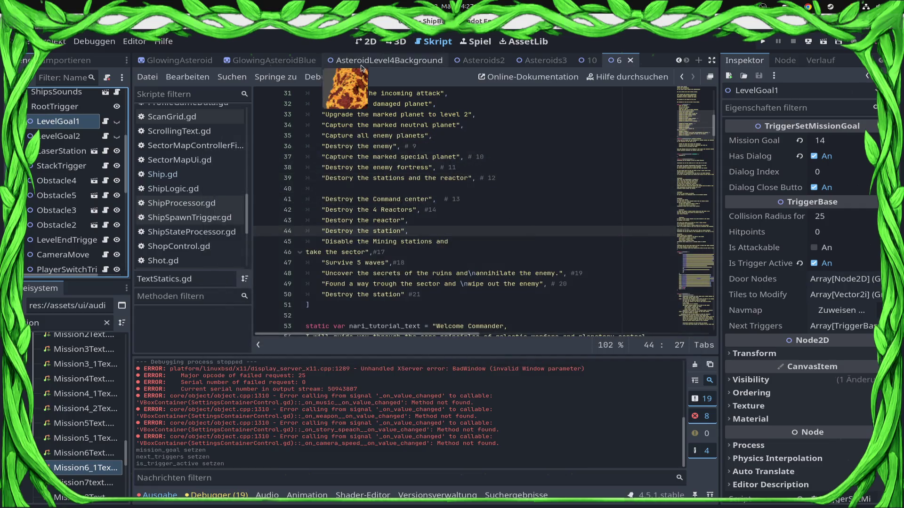
{"action": "left_click", "coordinate": [353, 60]}
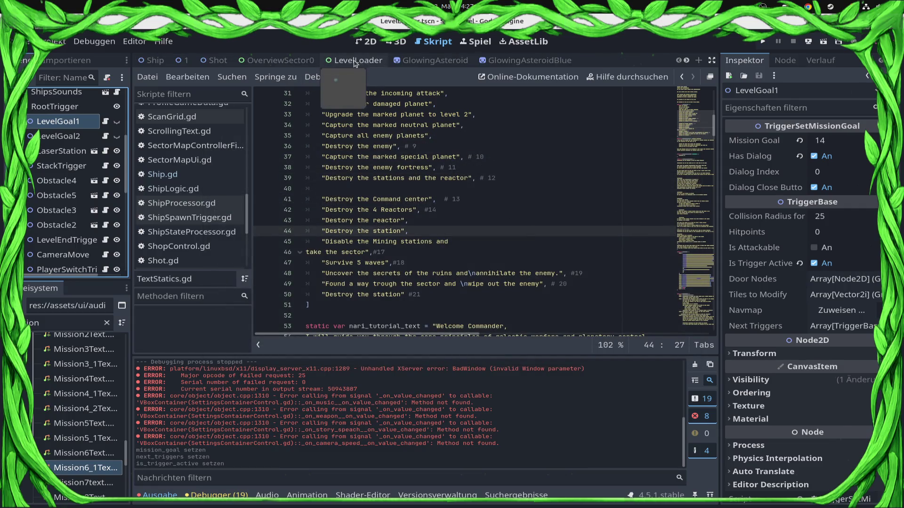
Add Sector0/6.tscn to LevelLoader's Levels, remove the second entry, save, and run the game
{"action": "left_click", "coordinate": [107, 322]}
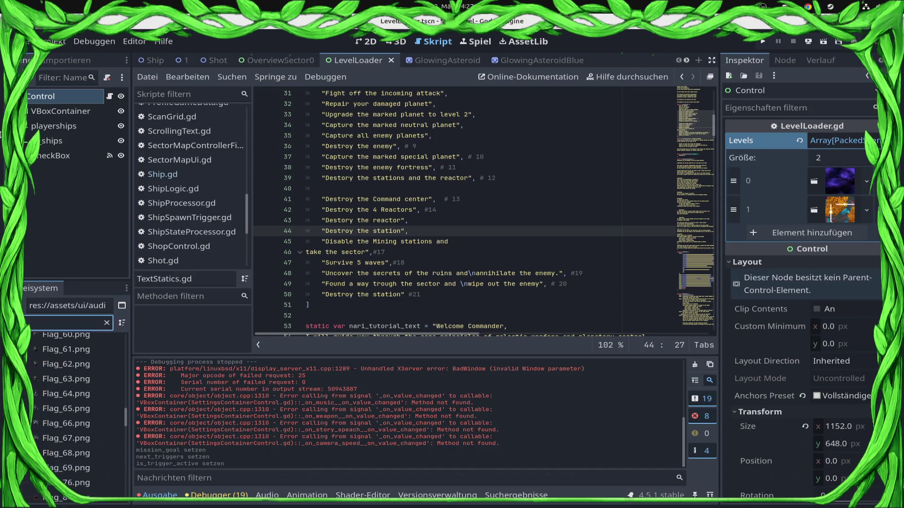
{"action": "mouse_move", "coordinate": [65, 430]}
{"action": "left_mouse_down"}
{"action": "mouse_move", "coordinate": [801, 207]}
{"action": "mouse_move", "coordinate": [842, 216]}
{"action": "mouse_move", "coordinate": [843, 232]}
{"action": "left_mouse_up"}
{"action": "left_click", "coordinate": [877, 210]}
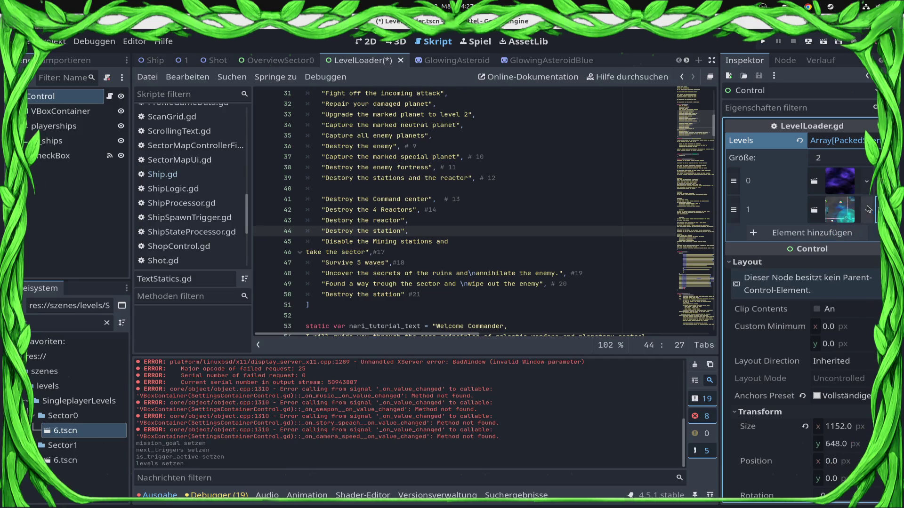
{"action": "key", "text": "ctrl+s"}
{"action": "left_click", "coordinate": [764, 42]}
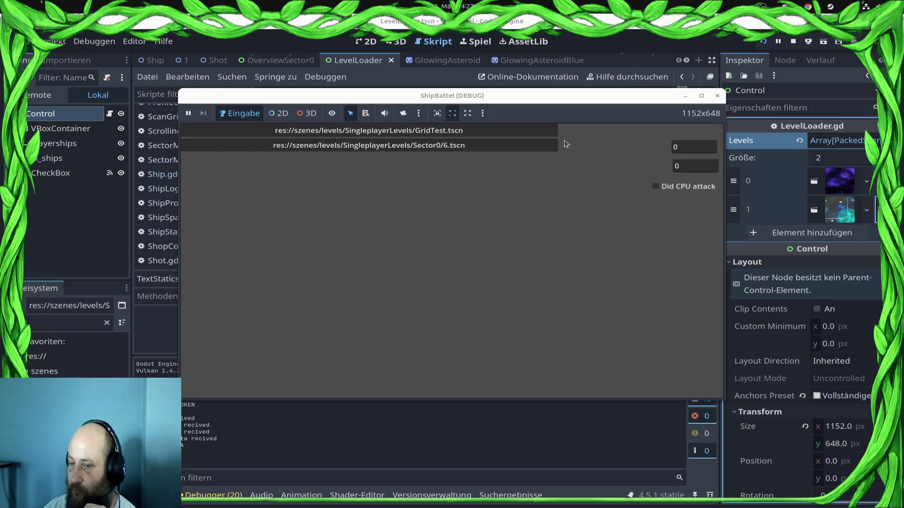
Start the Sector0/6 level, select the nearby ship groups, and maximize the game window
{"action": "left_click", "coordinate": [496, 154]}
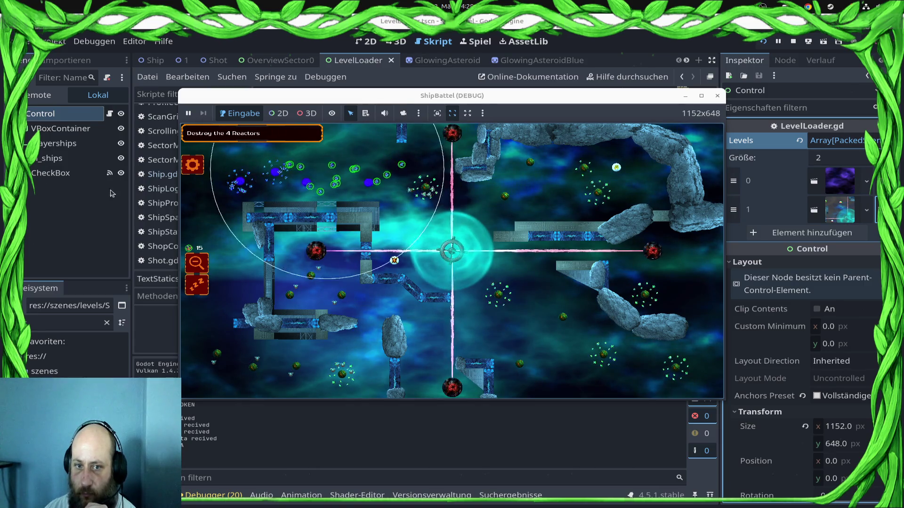
{"action": "scroll", "coordinate": [438, 192], "scroll_direction": "up", "scroll_amount": 3}
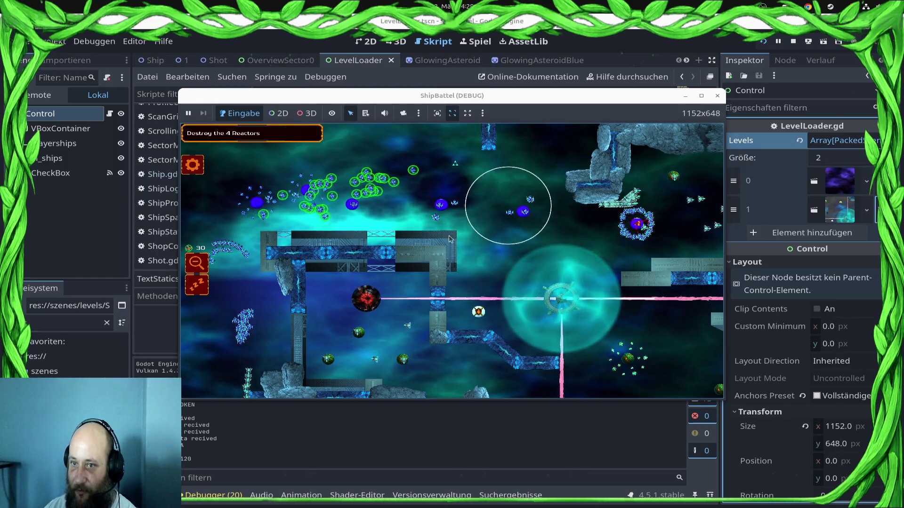
{"action": "left_click_drag", "start_coordinate": [251, 243], "coordinate": [249, 333]}
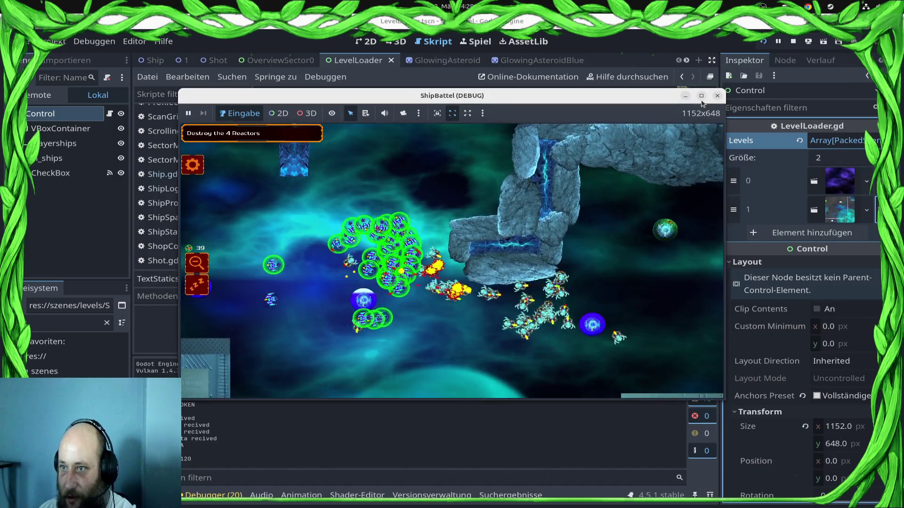
{"action": "left_click", "coordinate": [700, 97]}
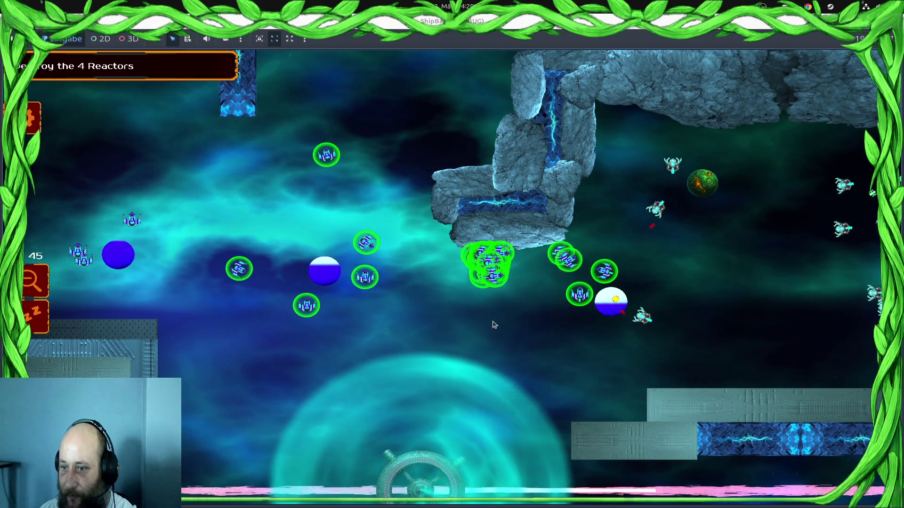
Order the selected ships to attack the right reactor and switch between ship groups 1 and 2
{"action": "right_click", "coordinate": [716, 269]}
{"action": "right_click", "coordinate": [698, 191]}
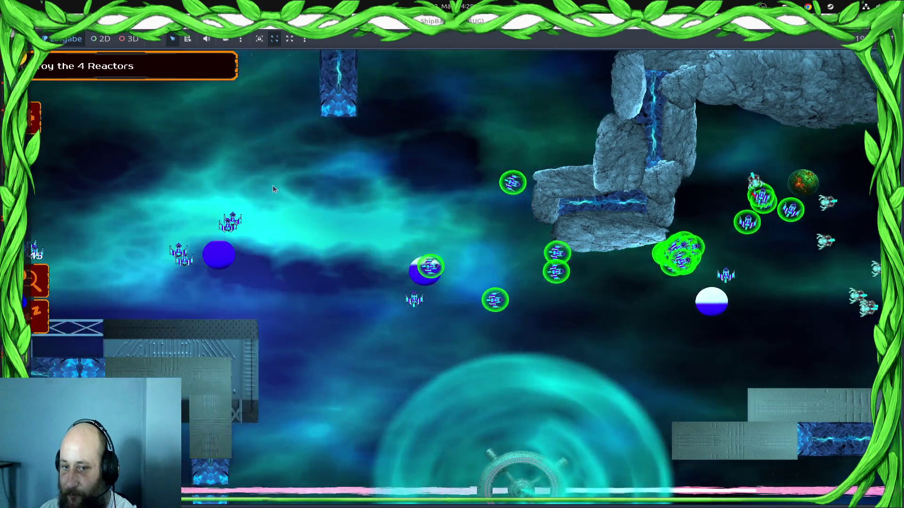
{"action": "scroll", "coordinate": [273, 185], "scroll_direction": "down", "scroll_amount": 5}
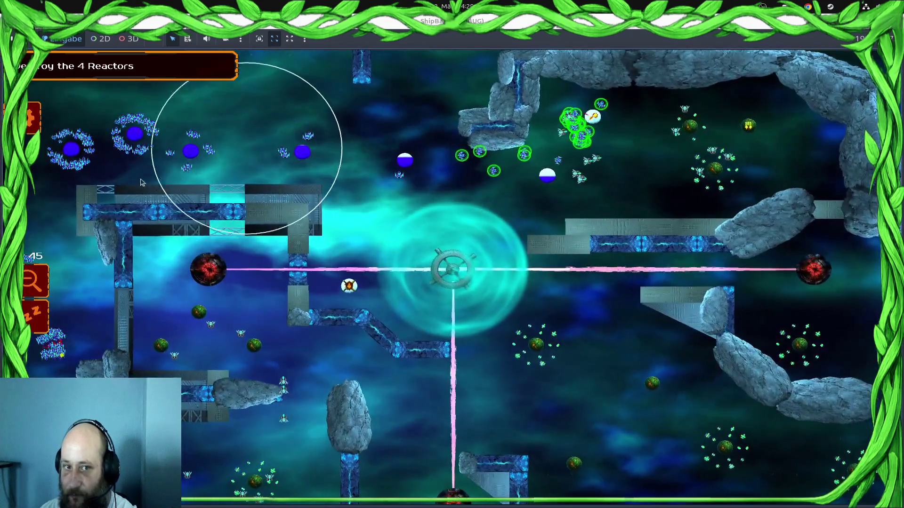
{"action": "key", "text": "1"}
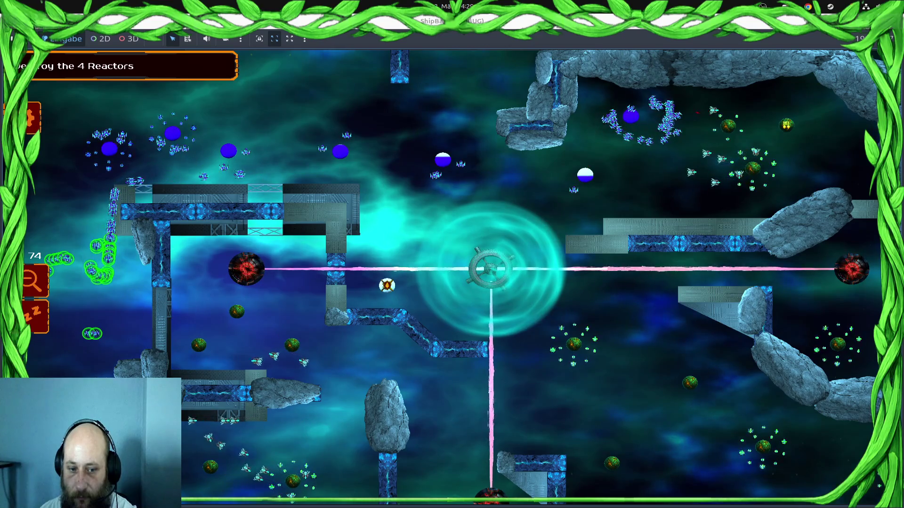
{"action": "key", "text": "2"}
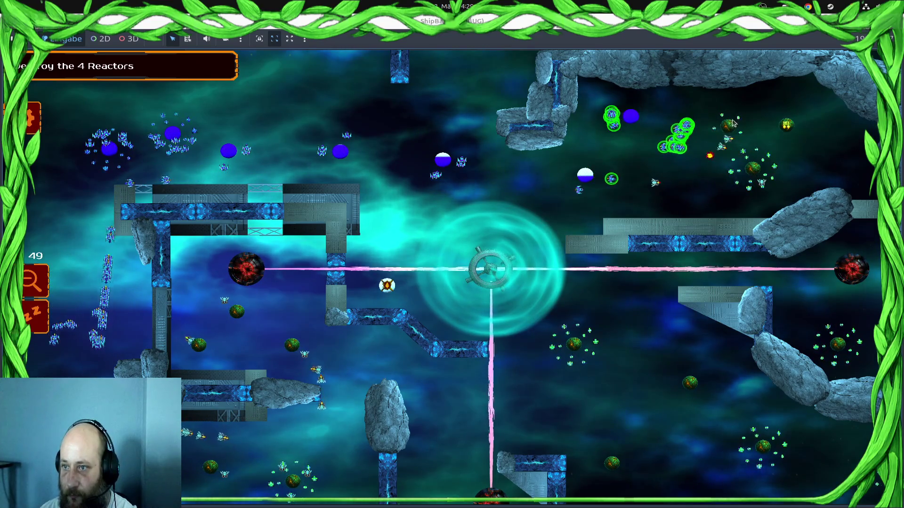
{"action": "key", "text": "1"}
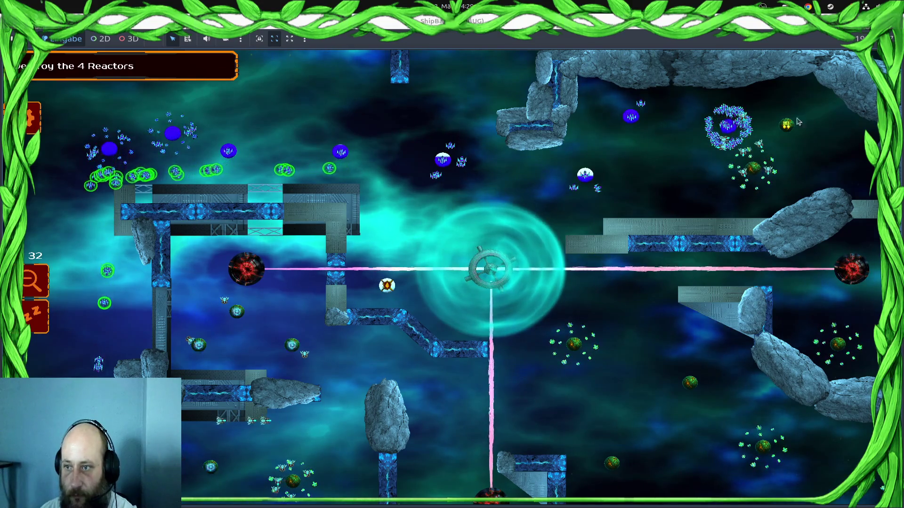
{"action": "key", "text": "2"}
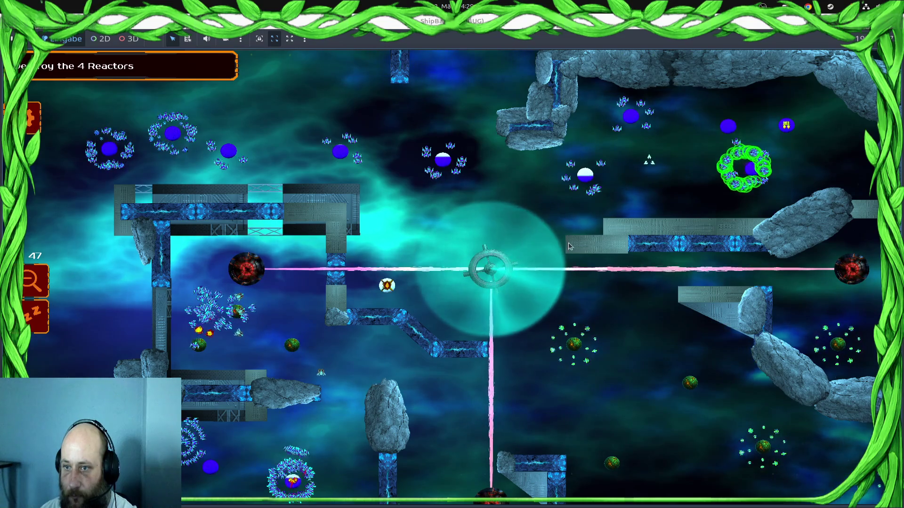
Select ship clusters around the left and central planets and send them against the left and bottom reactors
{"action": "left_click_drag", "start_coordinate": [738, 142], "coordinate": [738, 142]}
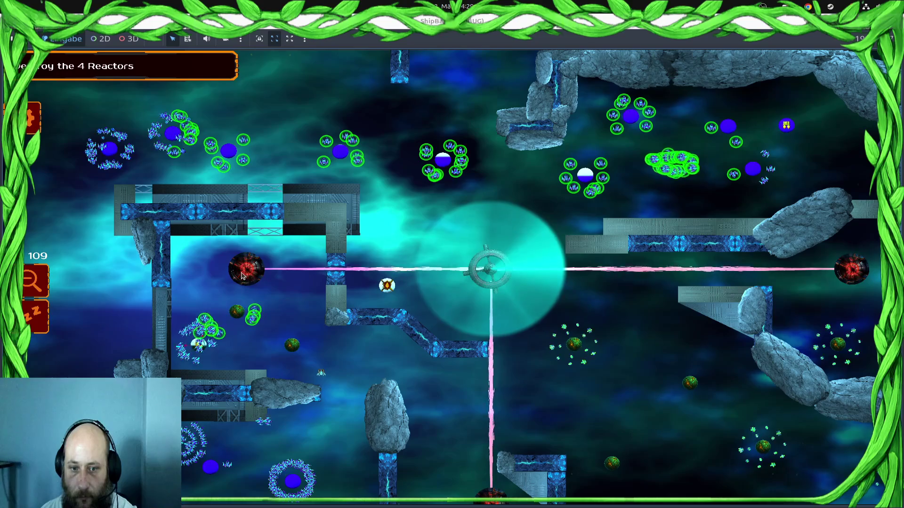
{"action": "left_click", "coordinate": [207, 432]}
{"action": "mouse_move", "coordinate": [198, 440]}
{"action": "left_mouse_down"}
{"action": "mouse_move", "coordinate": [301, 471]}
{"action": "mouse_move", "coordinate": [490, 491]}
{"action": "left_mouse_up"}
{"action": "left_click_drag", "start_coordinate": [198, 326], "coordinate": [212, 421]}
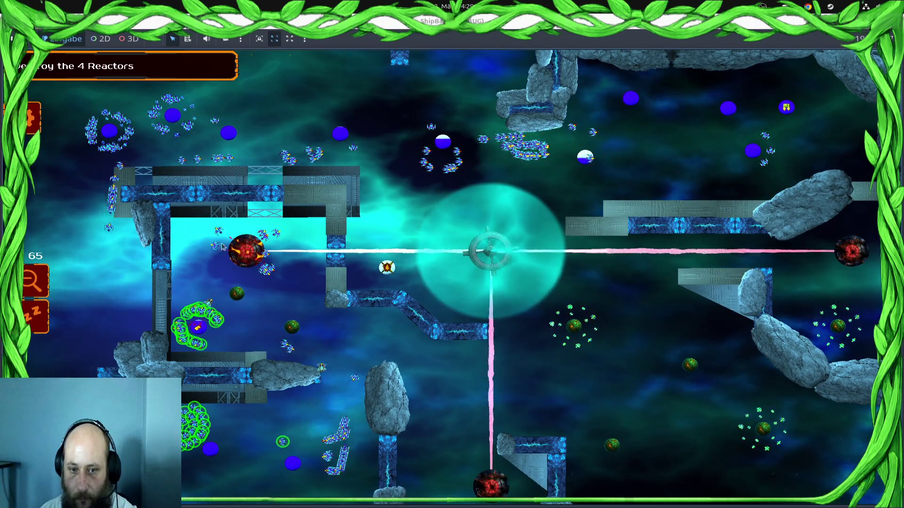
{"action": "left_click_drag", "start_coordinate": [211, 259], "coordinate": [212, 259]}
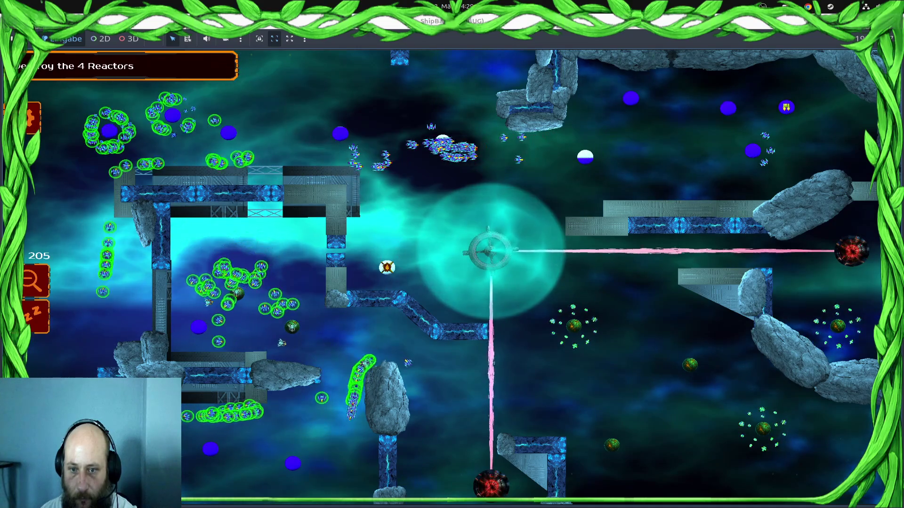
{"action": "left_click", "coordinate": [517, 146]}
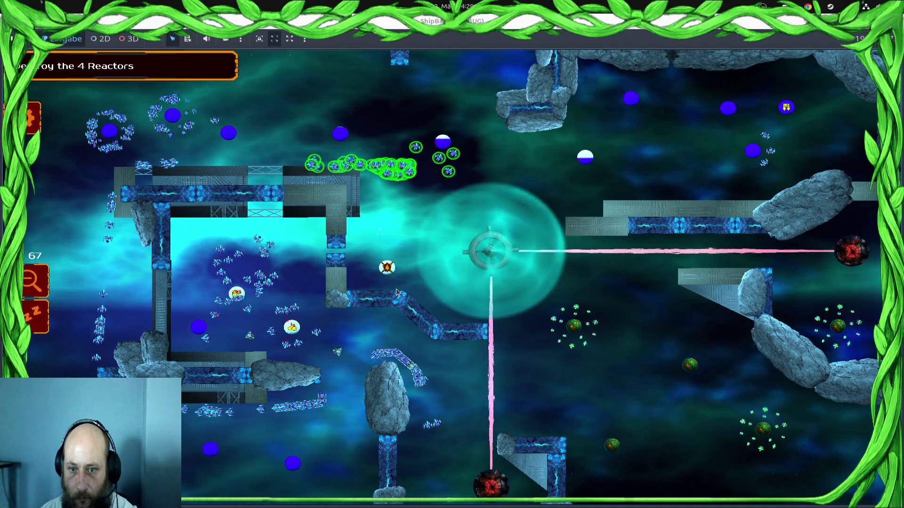
{"action": "left_click", "coordinate": [387, 268]}
{"action": "left_click", "coordinate": [243, 294]}
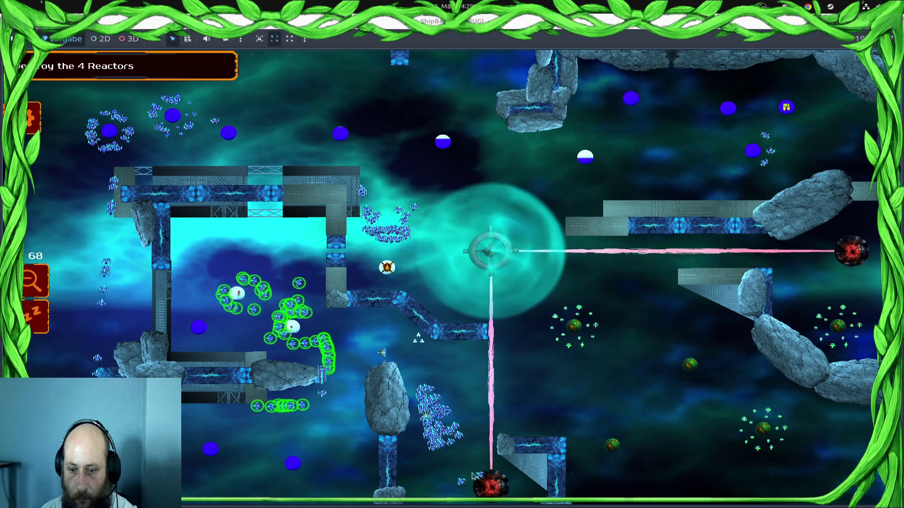
{"action": "left_click", "coordinate": [490, 490]}
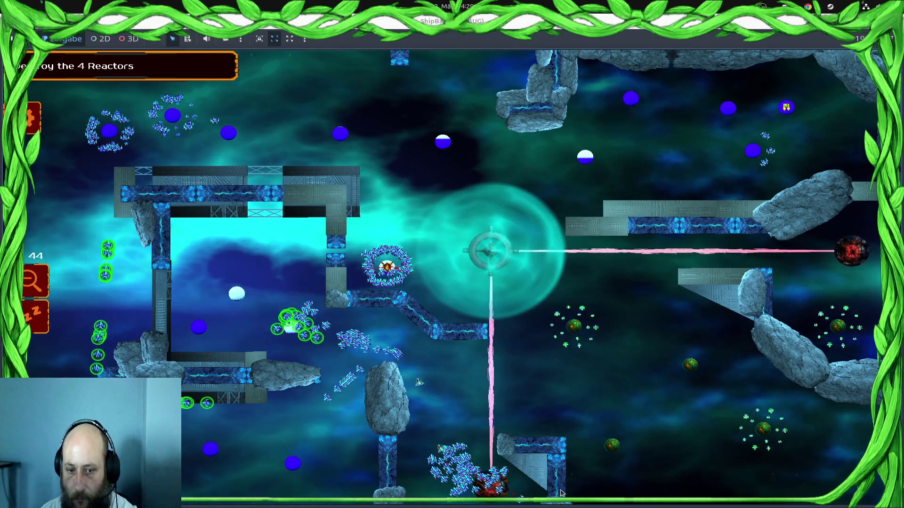
Send the ships from the bottom and mid-map toward the right reactor, then stop the game with F8
{"action": "left_click", "coordinate": [494, 499]}
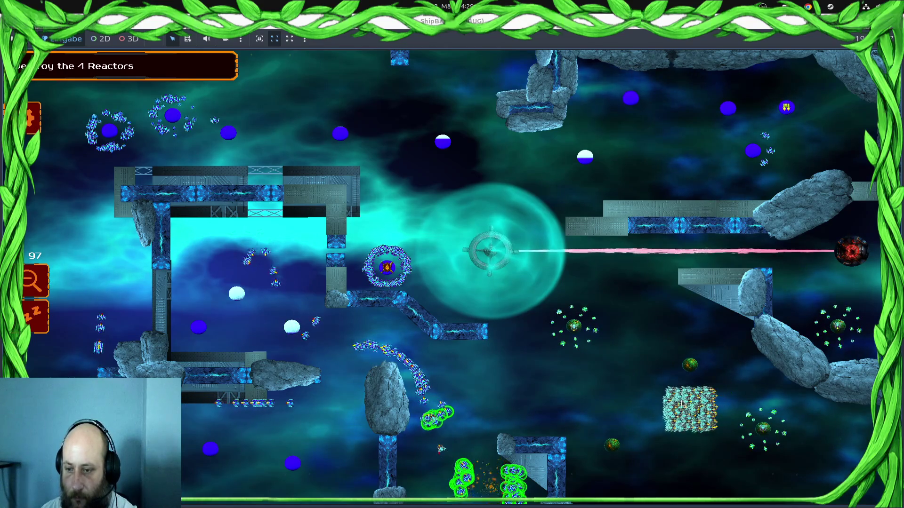
{"action": "left_click", "coordinate": [432, 426]}
{"action": "left_click", "coordinate": [847, 267]}
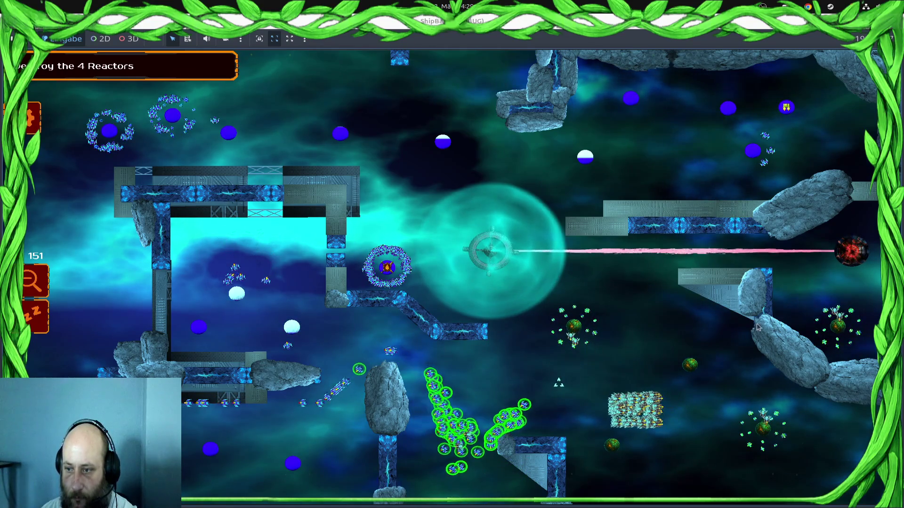
{"action": "left_click", "coordinate": [377, 302]}
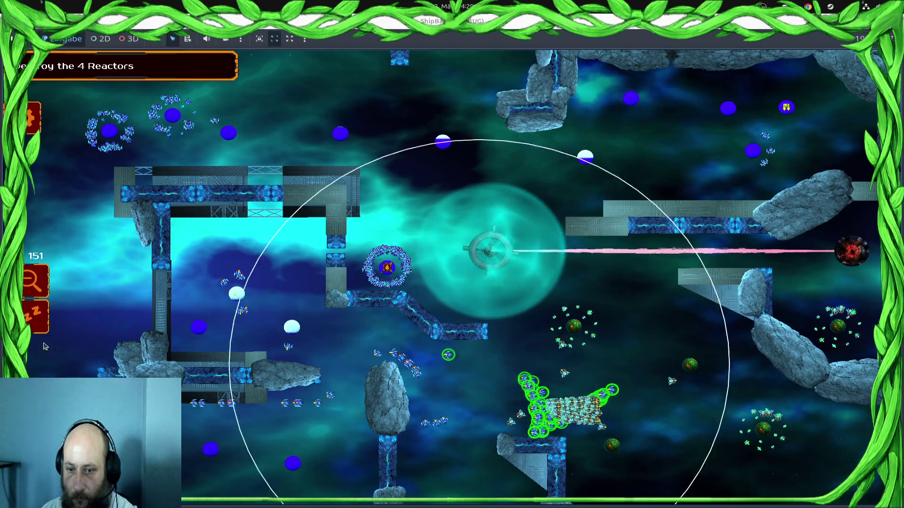
{"action": "left_click", "coordinate": [853, 252]}
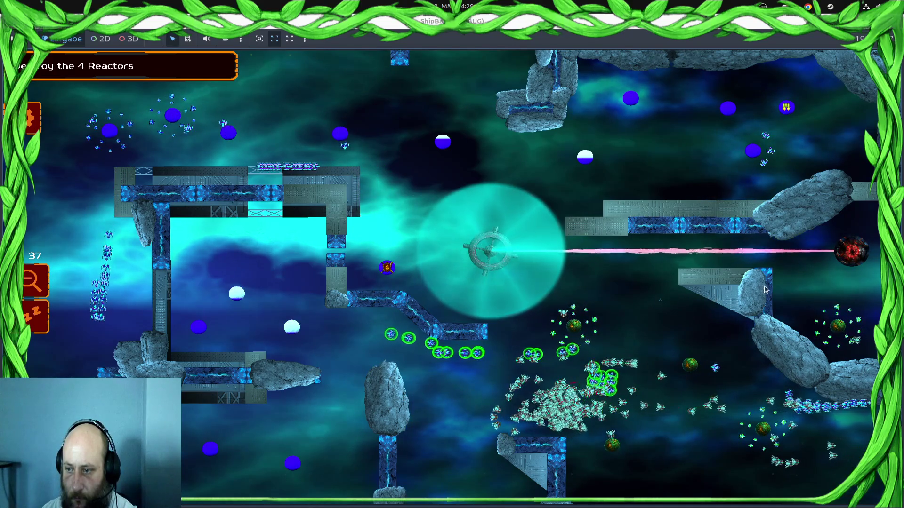
{"action": "mouse_move", "coordinate": [901, 351]}
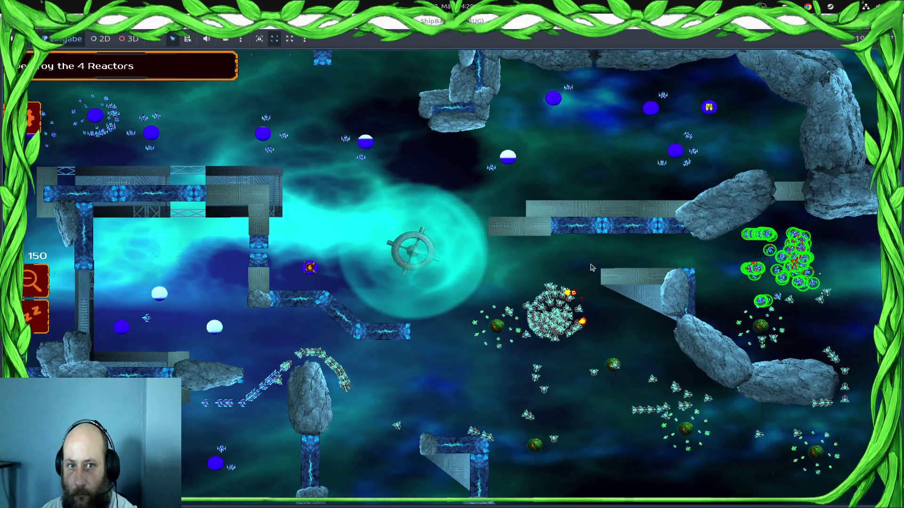
{"action": "right_click", "coordinate": [526, 259]}
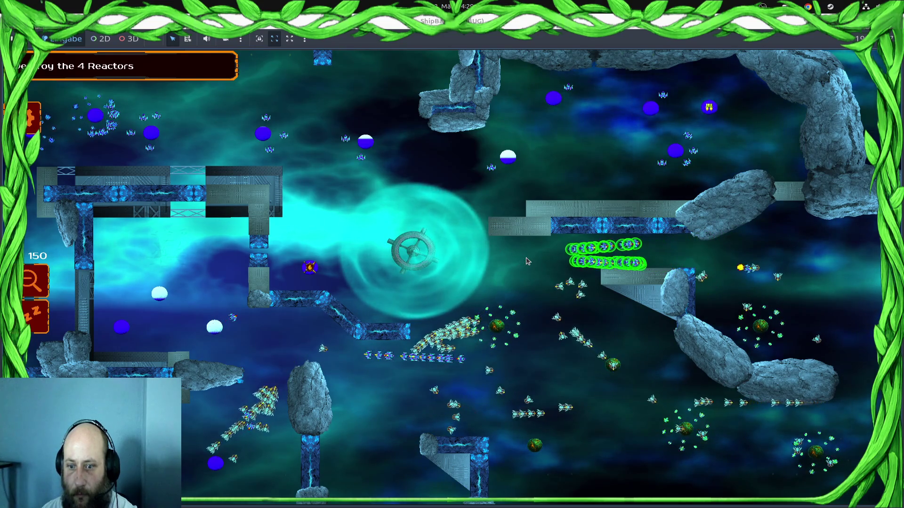
{"action": "key", "text": "Up"}
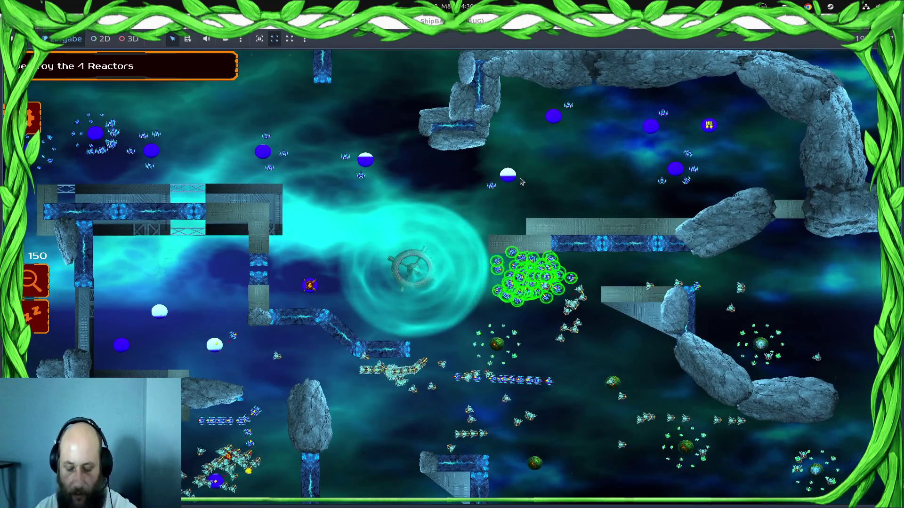
{"action": "key", "text": "F8"}
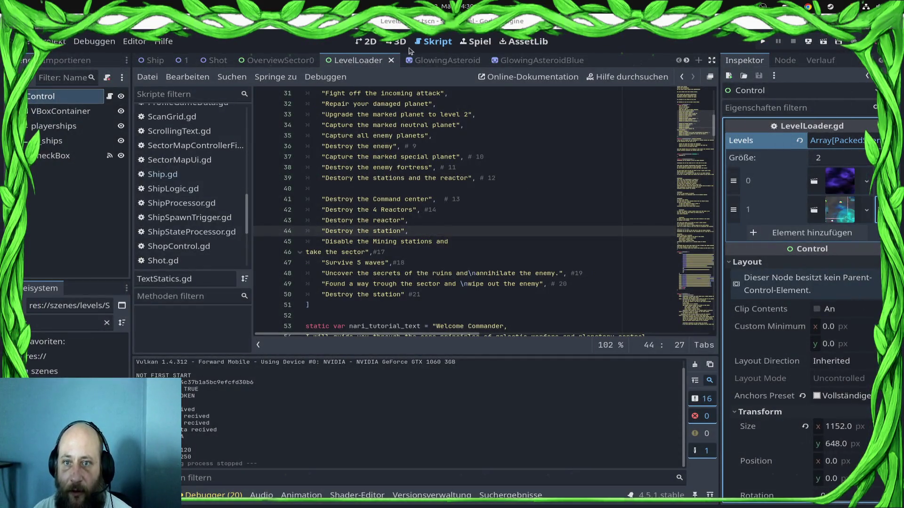
In level scene 6, set StackTrigger to start active and save the scene
{"action": "left_click", "coordinate": [365, 43]}
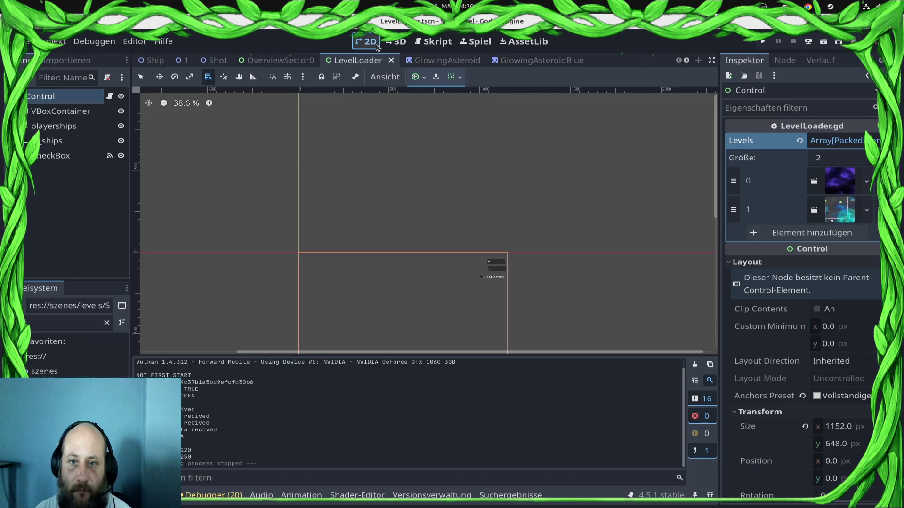
{"action": "scroll", "coordinate": [249, 61], "scroll_direction": "down", "scroll_amount": 5}
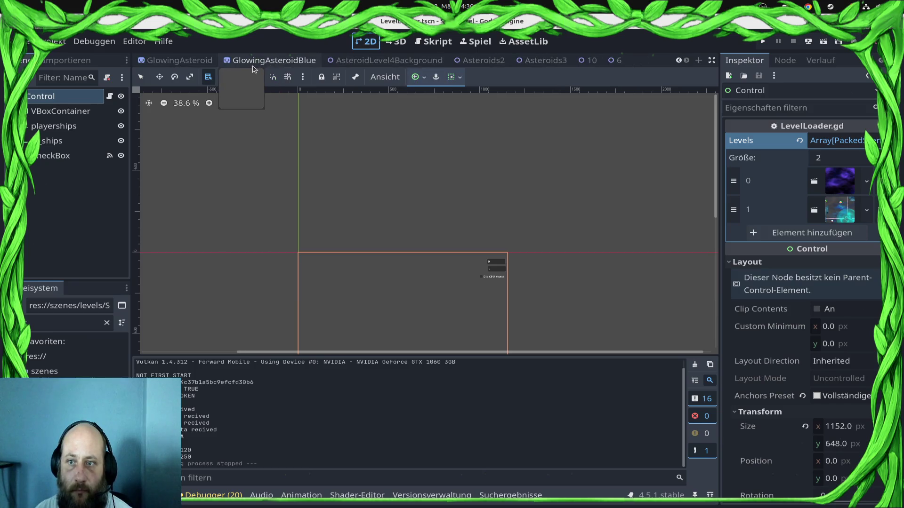
{"action": "left_click", "coordinate": [618, 60]}
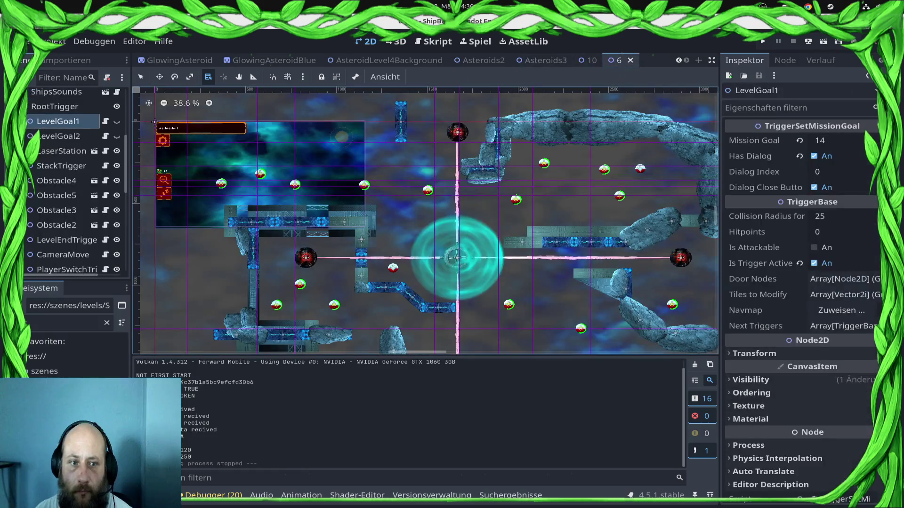
{"action": "left_click", "coordinate": [53, 169]}
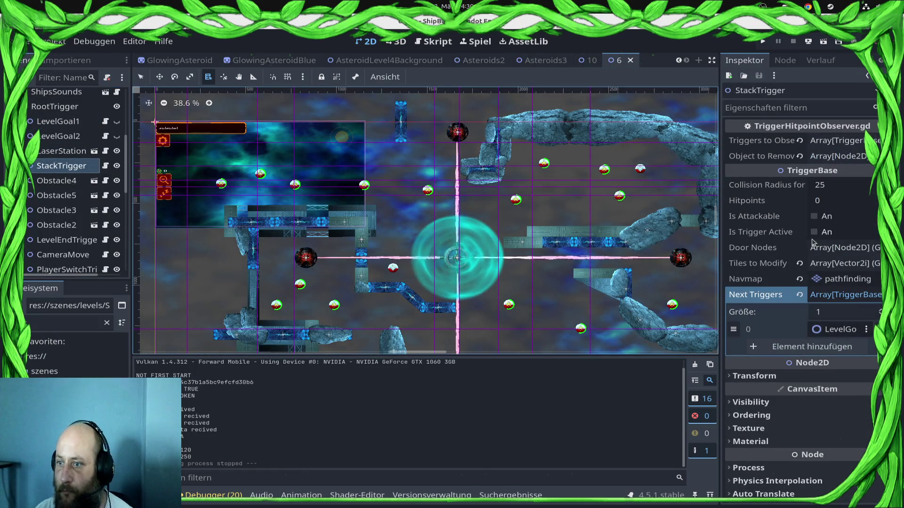
{"action": "left_click", "coordinate": [814, 232]}
{"action": "key", "text": "ctrl+s"}
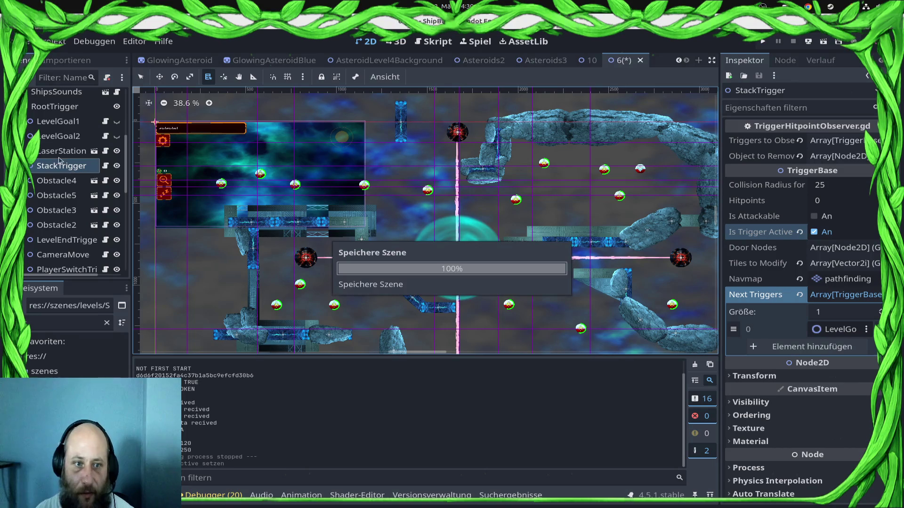
Check the LevelGoal triggers' properties, save the scene again, and run the project
{"action": "left_click", "coordinate": [67, 137]}
{"action": "left_click", "coordinate": [58, 121]}
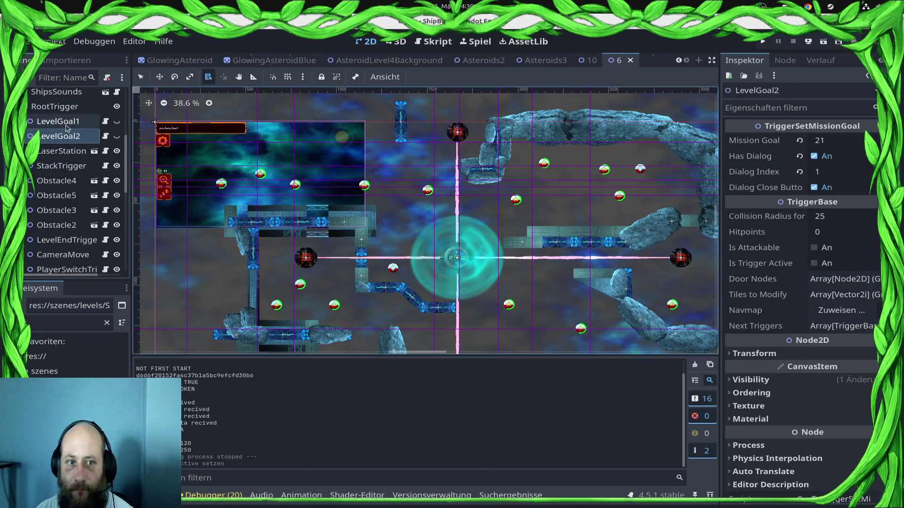
{"action": "left_click", "coordinate": [814, 263]}
{"action": "key", "text": "ctrl+s"}
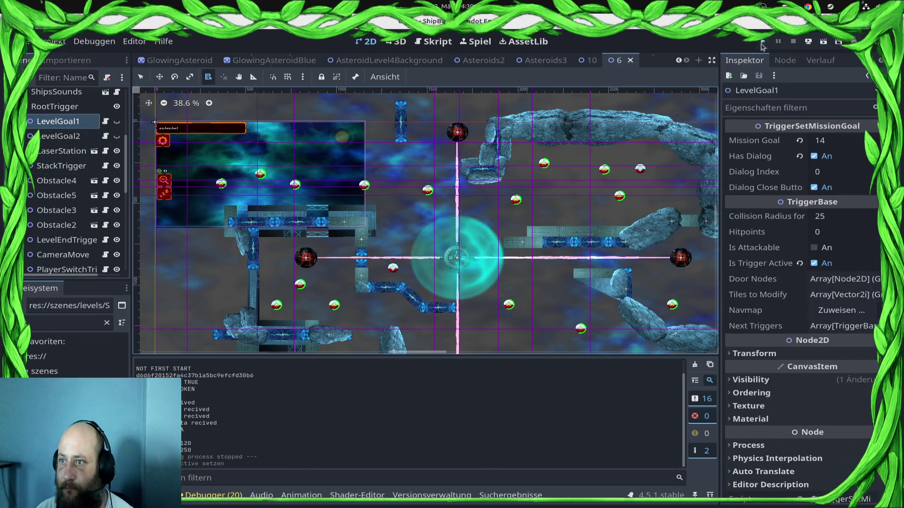
{"action": "left_click", "coordinate": [763, 42]}
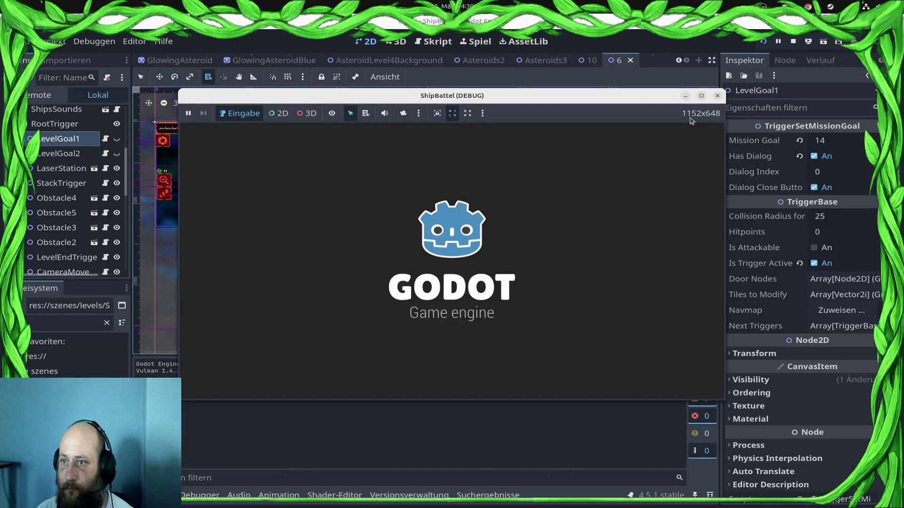
Maximize the ShipBattel (DEBUG) window, load Sector0/6.tscn and dismiss its mission briefing
{"action": "left_click", "coordinate": [701, 97]}
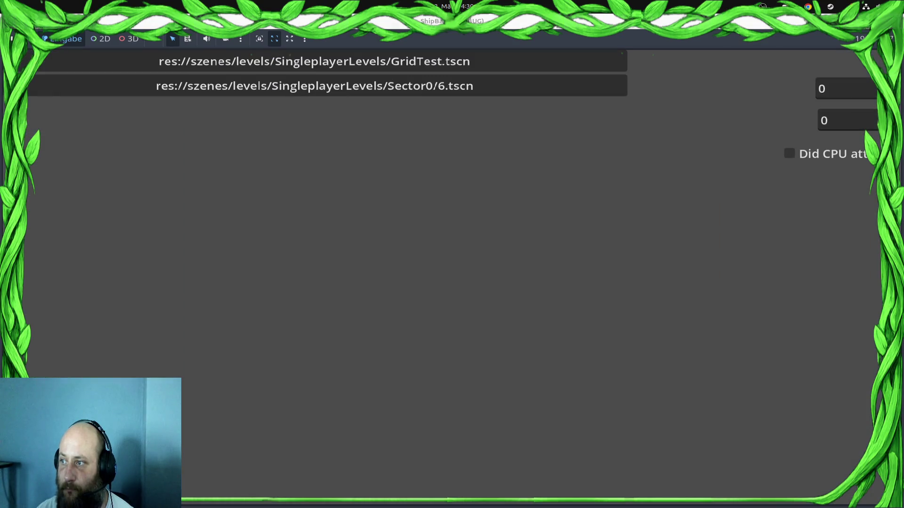
{"action": "left_click", "coordinate": [305, 94]}
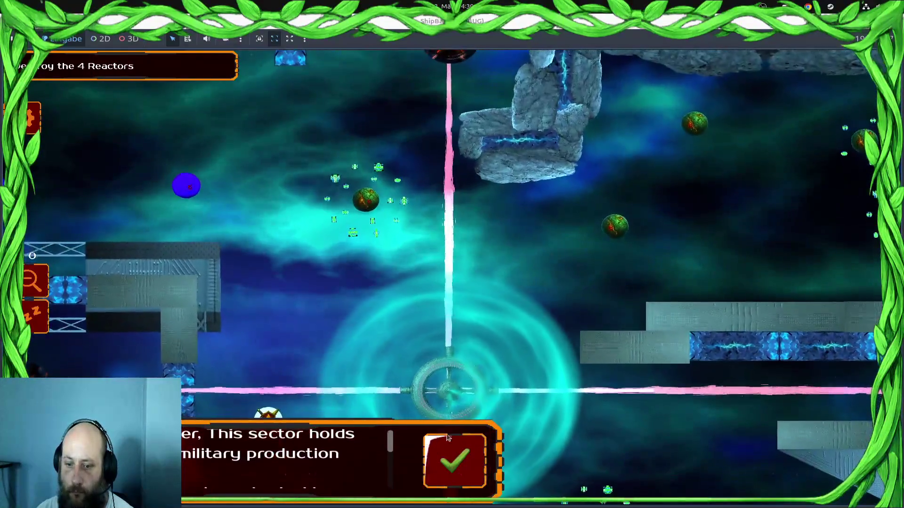
{"action": "left_click", "coordinate": [447, 438]}
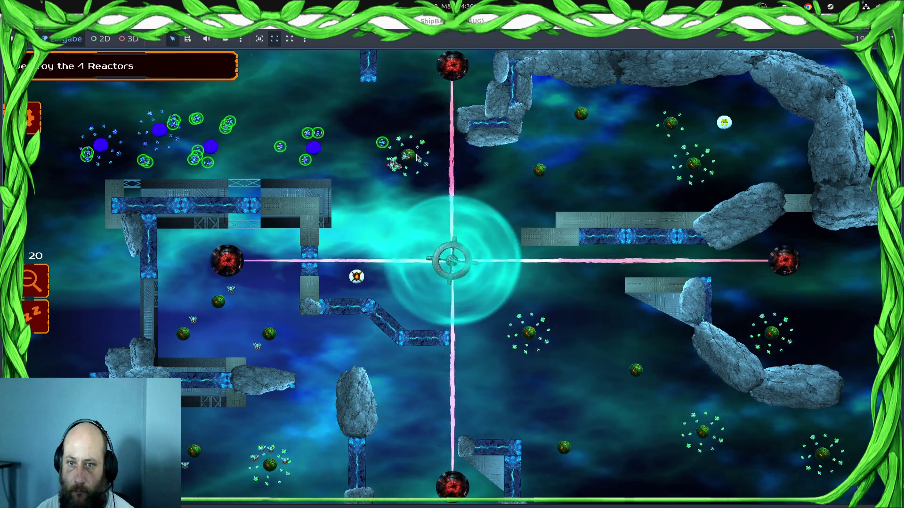
Encircle the left and lower-left fleets and order them to attack toward the lower-right
{"action": "left_click", "coordinate": [111, 151]}
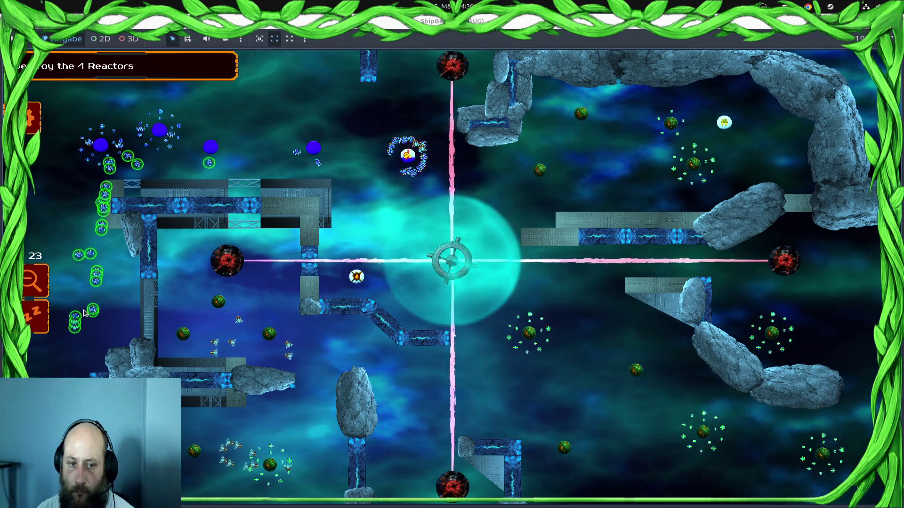
{"action": "left_click_drag", "start_coordinate": [302, 211], "coordinate": [306, 207]}
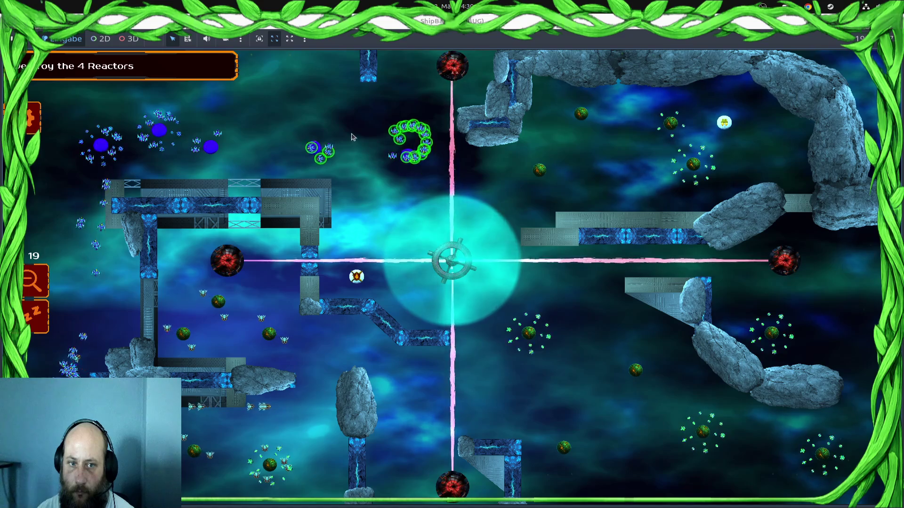
{"action": "mouse_move", "coordinate": [225, 155]}
{"action": "left_mouse_down"}
{"action": "mouse_move", "coordinate": [87, 153]}
{"action": "mouse_move", "coordinate": [100, 155]}
{"action": "left_mouse_up"}
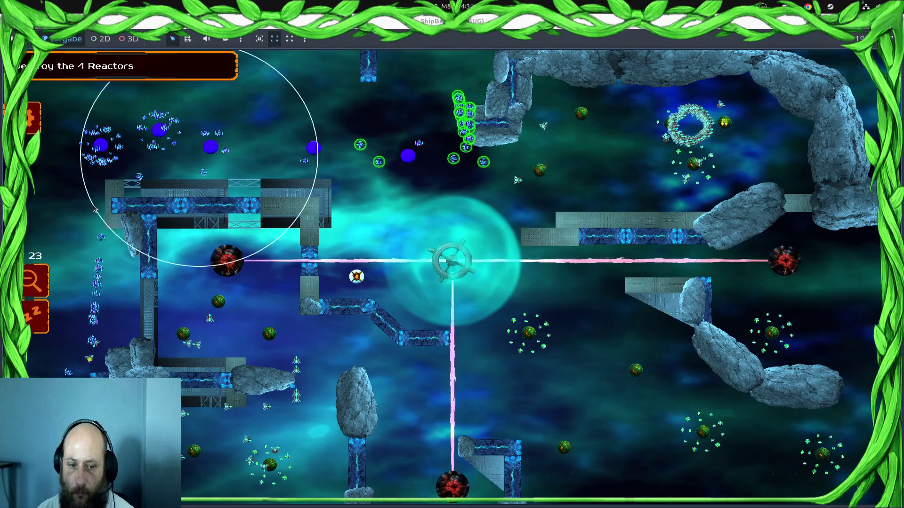
{"action": "left_click_drag", "start_coordinate": [93, 209], "coordinate": [94, 209]}
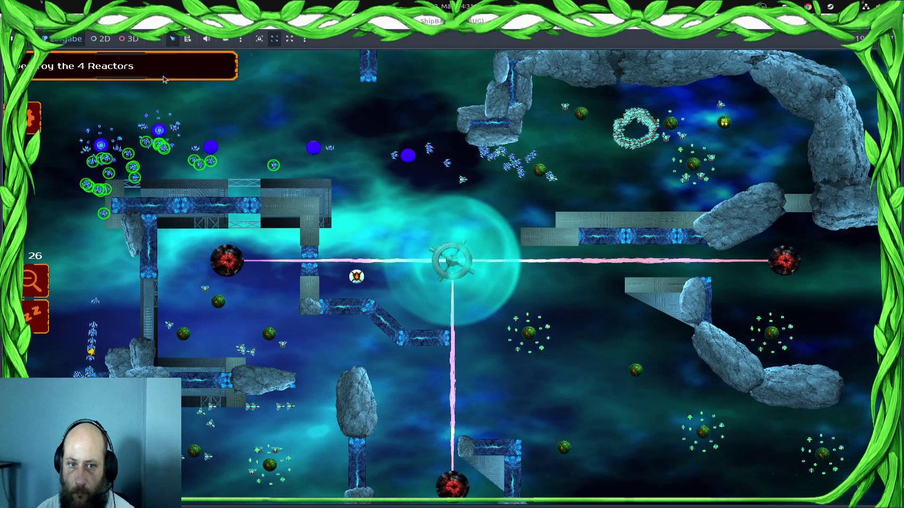
{"action": "left_click_drag", "start_coordinate": [153, 214], "coordinate": [154, 216]}
{"action": "left_click_drag", "start_coordinate": [191, 455], "coordinate": [241, 460]}
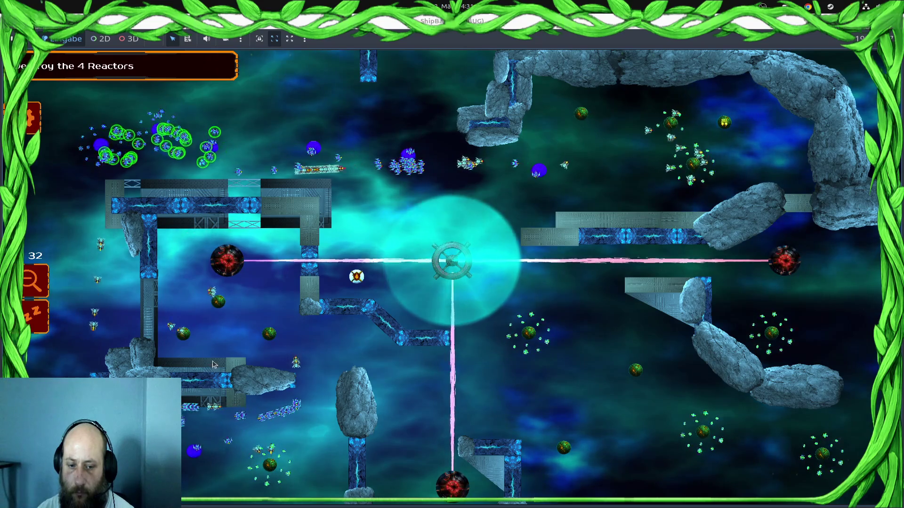
{"action": "right_click", "coordinate": [357, 414]}
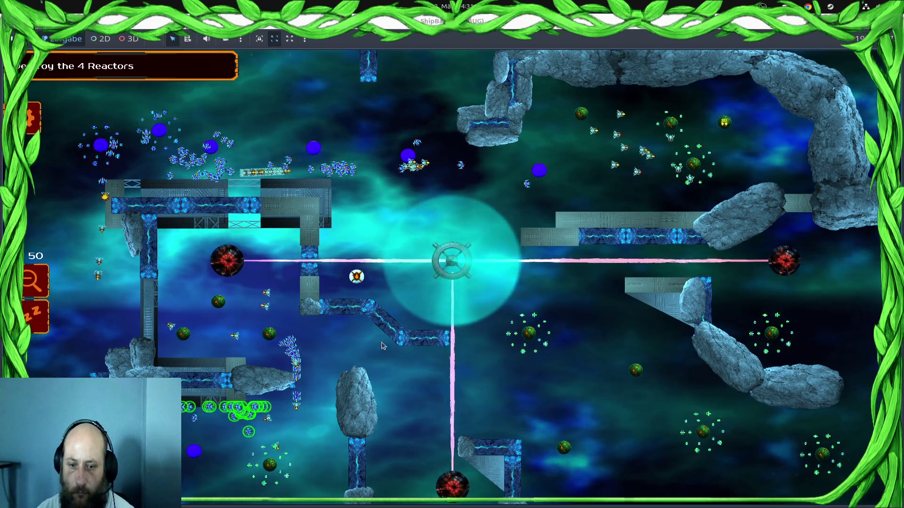
Regroup fleets with control groups 1–3 and send the right-hand swarm at the last reactor
{"action": "left_click_drag", "start_coordinate": [243, 316], "coordinate": [335, 362]}
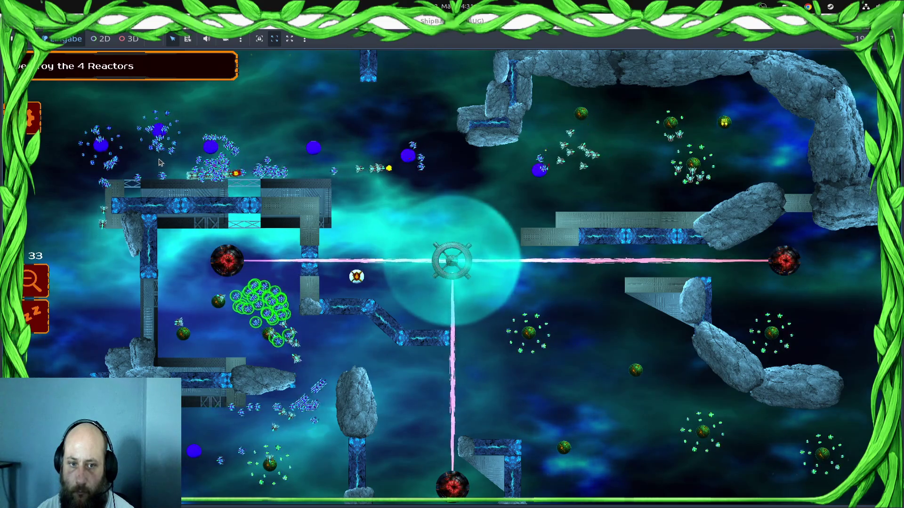
{"action": "left_click_drag", "start_coordinate": [186, 146], "coordinate": [94, 158]}
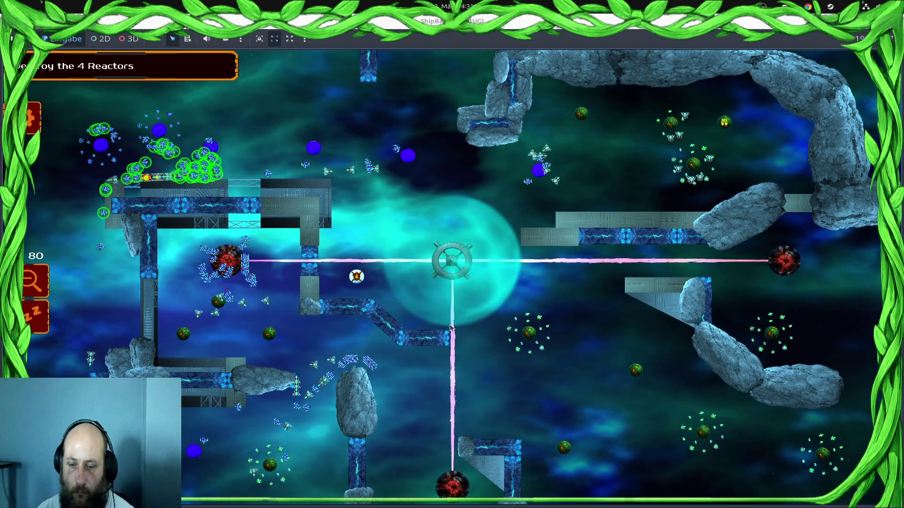
{"action": "left_click_drag", "start_coordinate": [343, 404], "coordinate": [346, 404]}
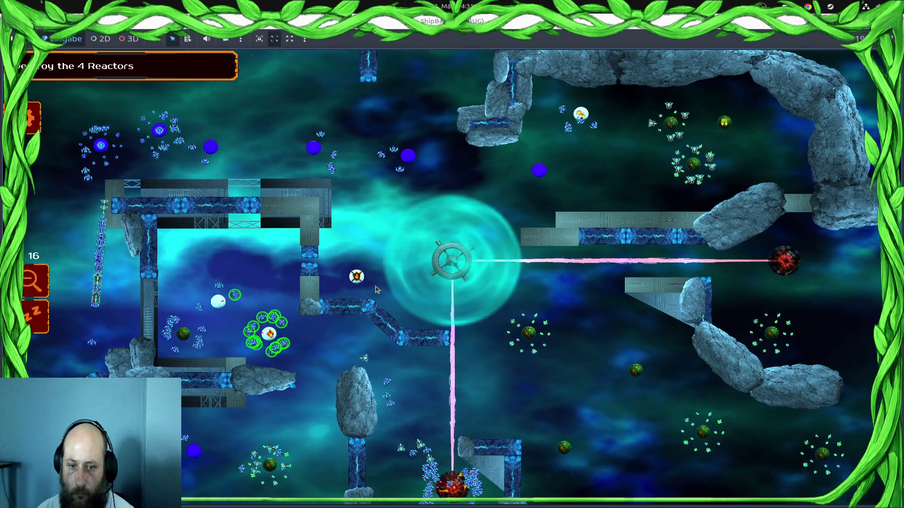
{"action": "left_click_drag", "start_coordinate": [218, 317], "coordinate": [219, 318]}
{"action": "left_click_drag", "start_coordinate": [473, 502], "coordinate": [475, 502]}
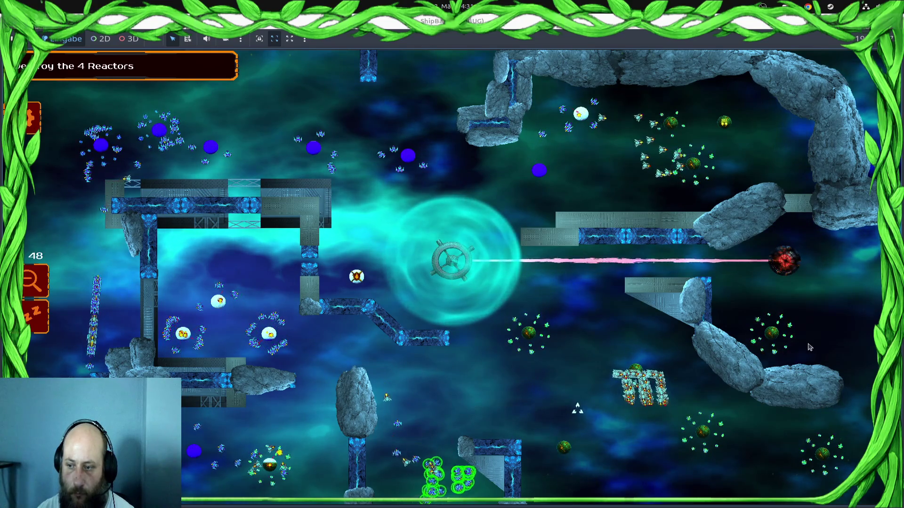
{"action": "key", "text": "1"}
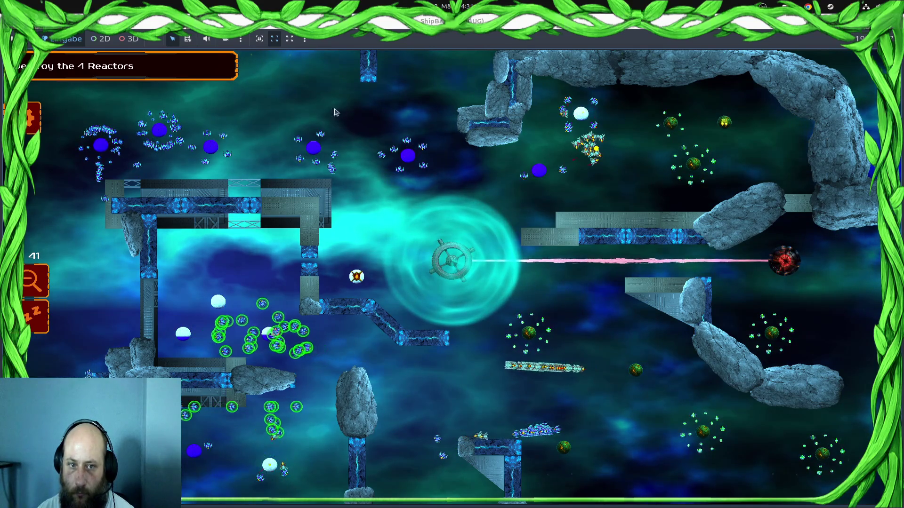
{"action": "key", "text": "2"}
{"action": "left_click_drag", "start_coordinate": [269, 423], "coordinate": [291, 429]}
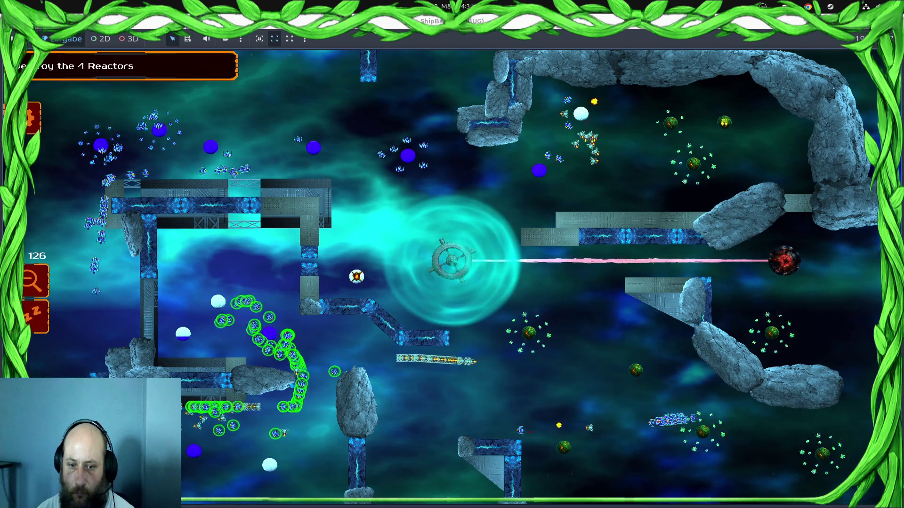
{"action": "key", "text": "3"}
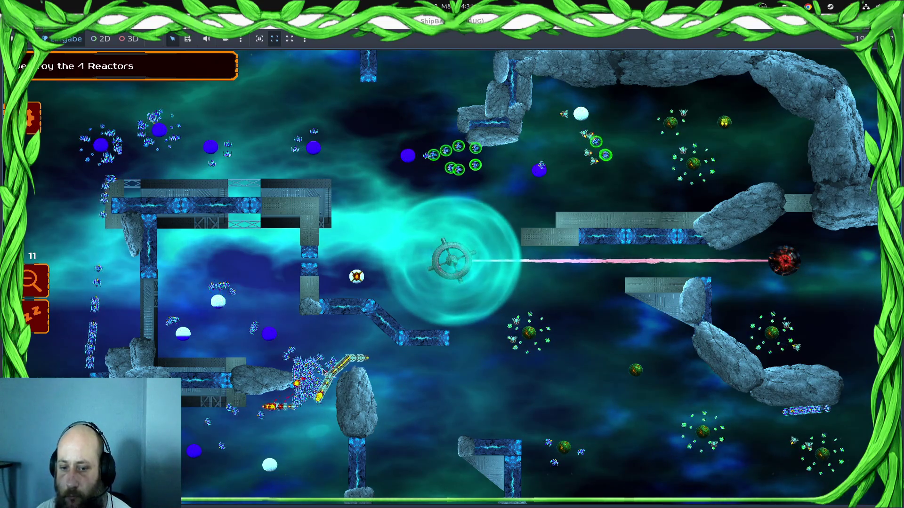
{"action": "key", "text": "1"}
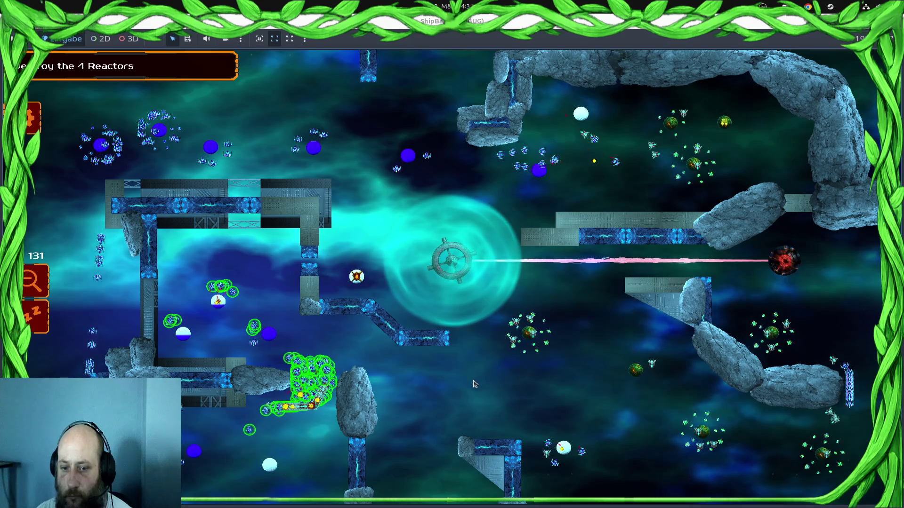
{"action": "left_click_drag", "start_coordinate": [757, 353], "coordinate": [852, 320]}
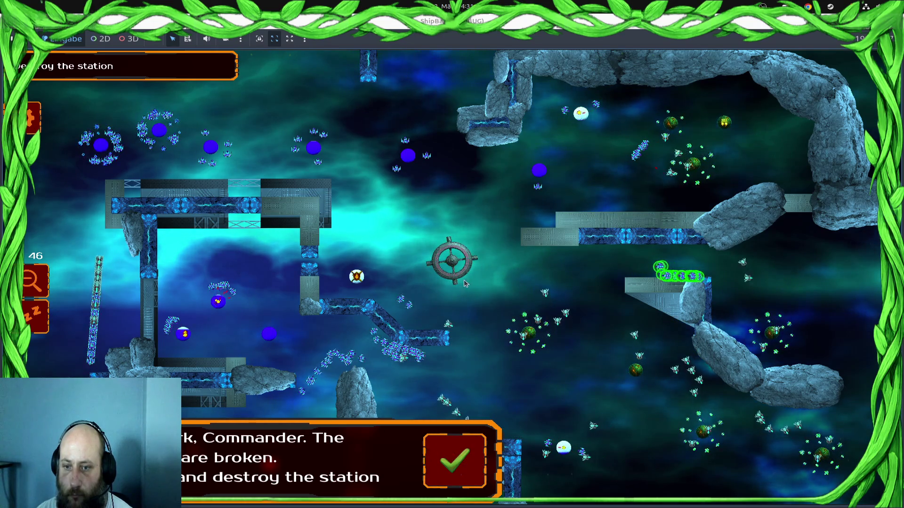
Send the left and middle fleets at the station, continue past the main.gd error, view pending changes
{"action": "left_click_drag", "start_coordinate": [75, 106], "coordinate": [254, 344]}
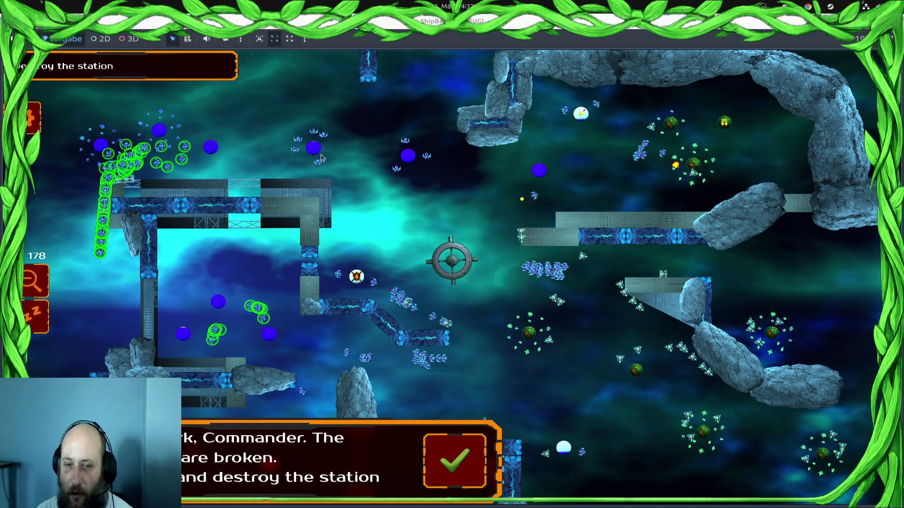
{"action": "left_click_drag", "start_coordinate": [329, 247], "coordinate": [522, 370]}
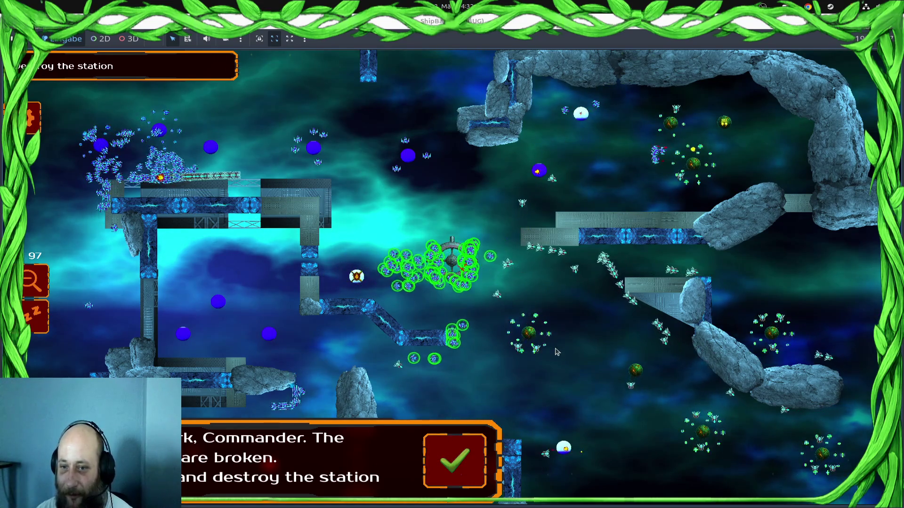
{"action": "left_click_drag", "start_coordinate": [622, 125], "coordinate": [235, 416]}
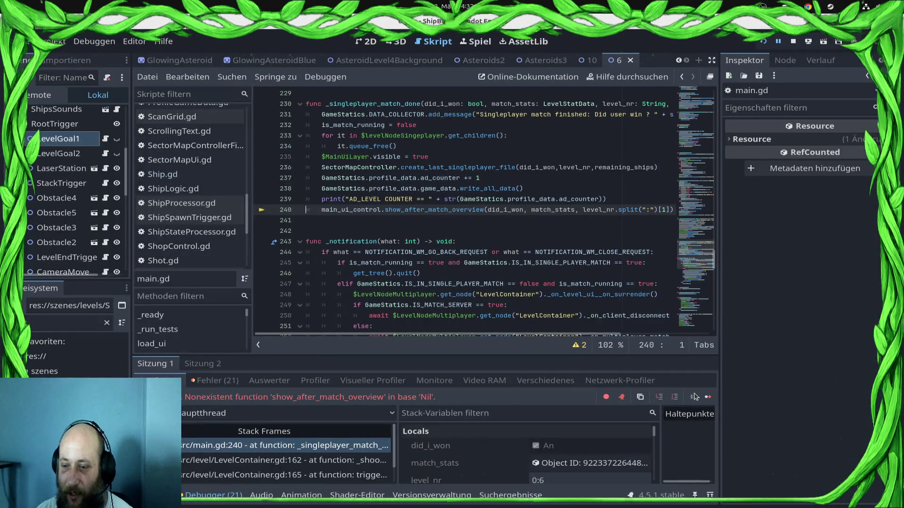
{"action": "left_click", "coordinate": [708, 397]}
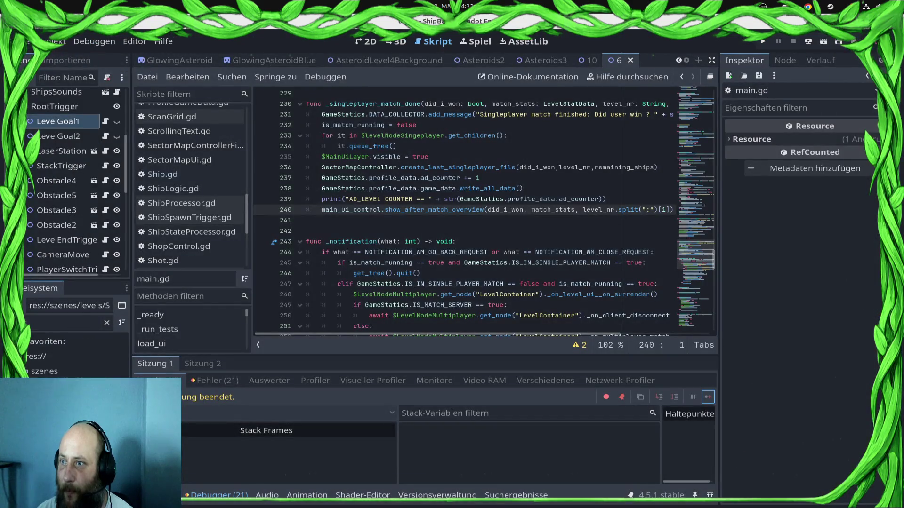
{"action": "left_click", "coordinate": [881, 60]}
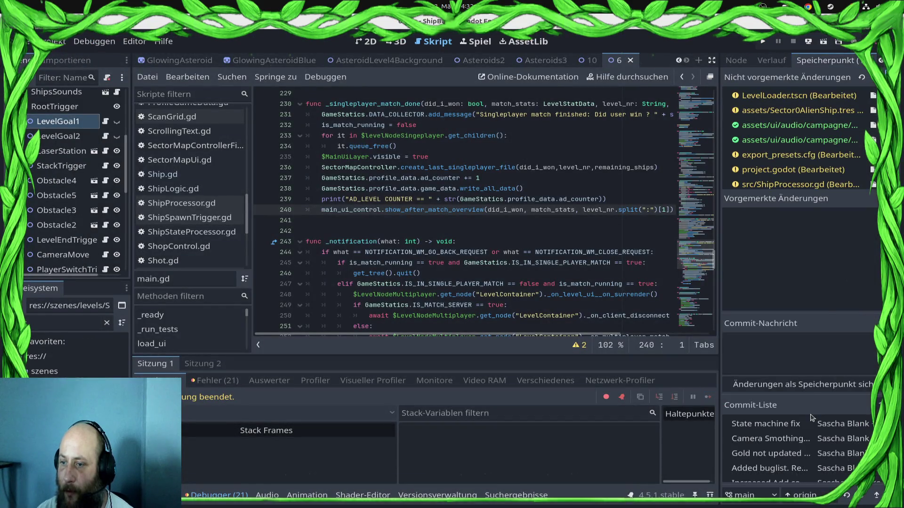
Stage all files and commit with a message on bugfixes, enemy scaling, mission 6 goal and red enemies
{"action": "left_click", "coordinate": [775, 390]}
{"action": "left_click", "coordinate": [775, 367]}
{"action": "type", "text": "Bugfixes. Ene"}
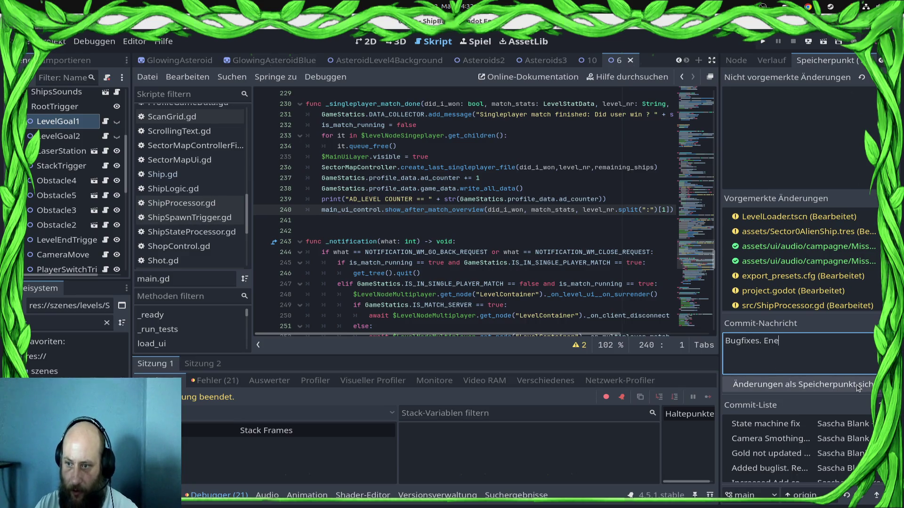
{"action": "type", "text": "my Scaöl"}
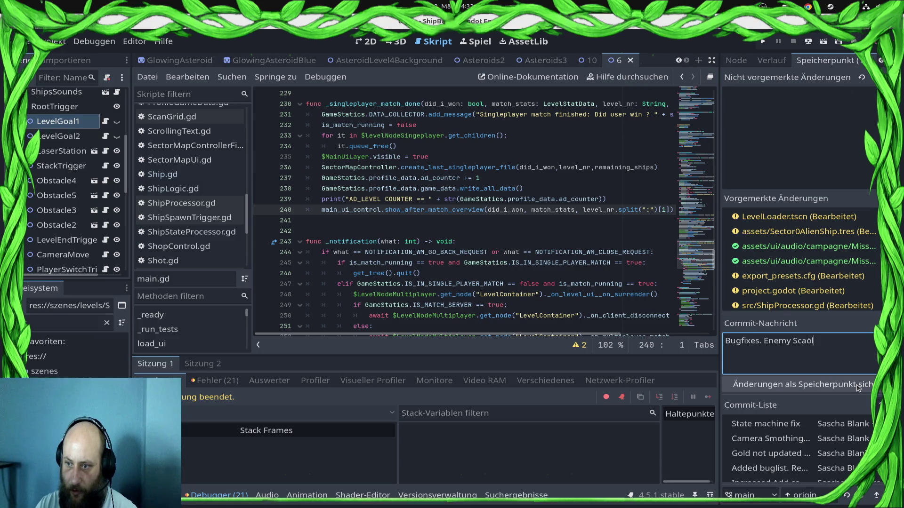
{"action": "key", "text": "BackSpace"}
{"action": "key", "text": "BackSpace"}
{"action": "type", "text": "ling. Grid fix, "}
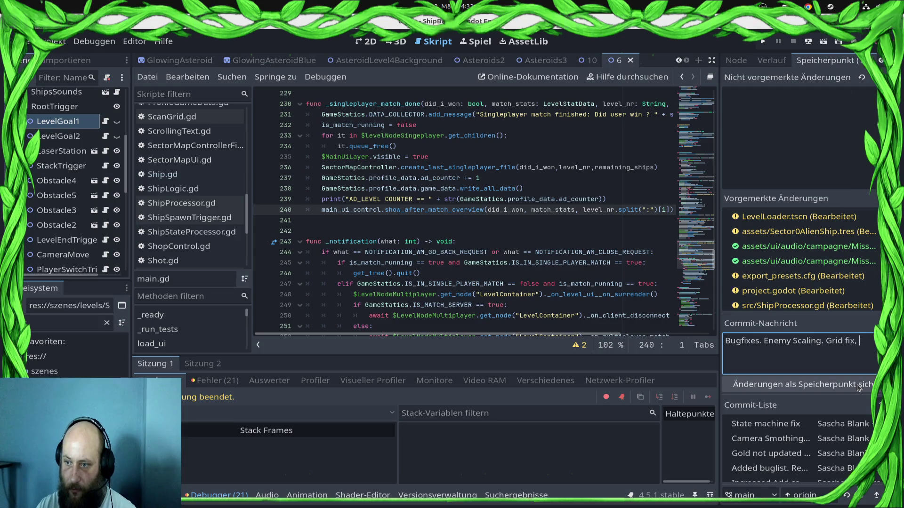
{"action": "type", "text": "mission 6 kill the st"}
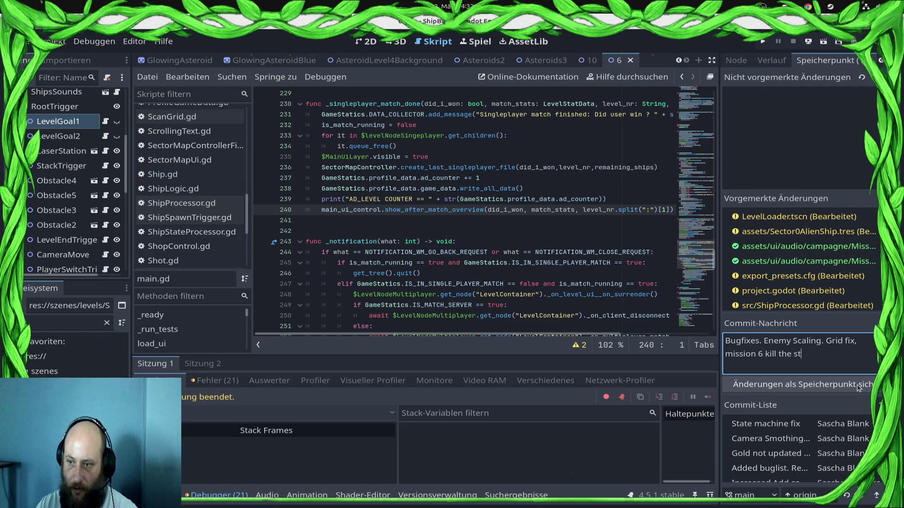
{"action": "type", "text": "ation miussion goal."}
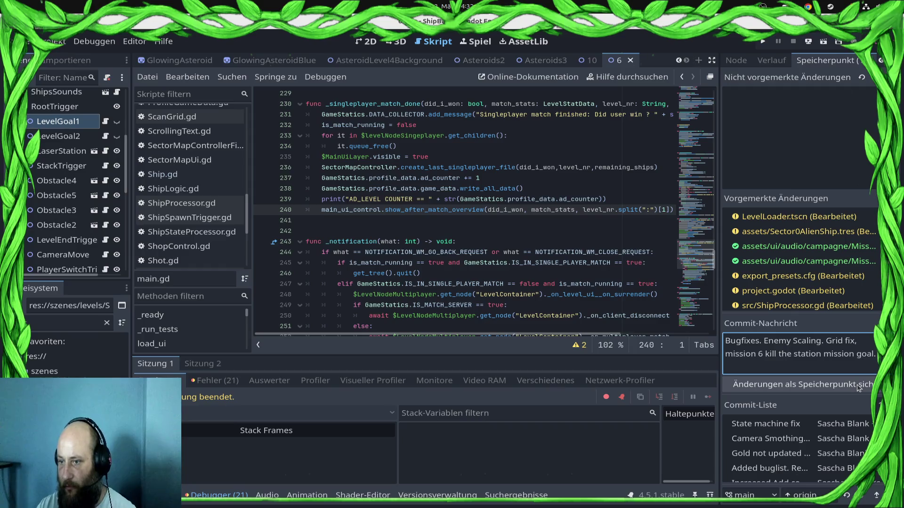
{"action": "type", "text": " Color enemy "}
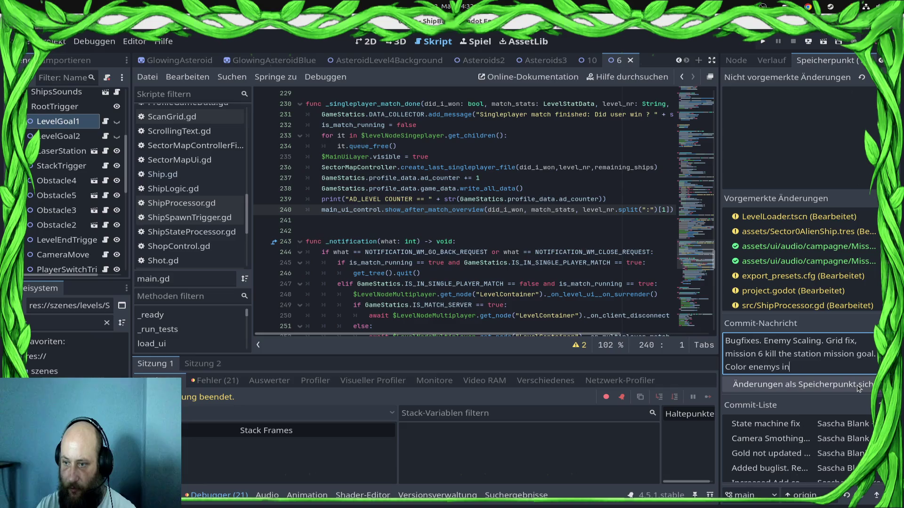
{"action": "type", "text": "later levels "}
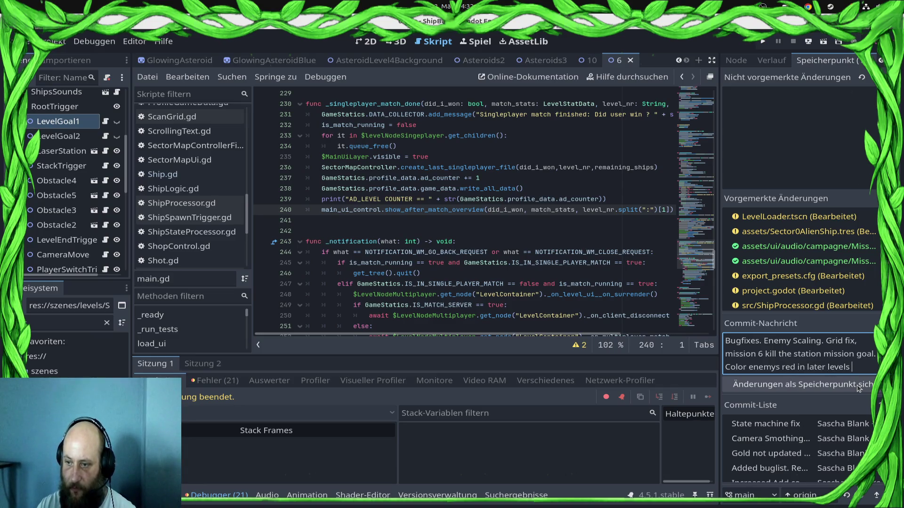
{"action": "type", "text": "to dis"}
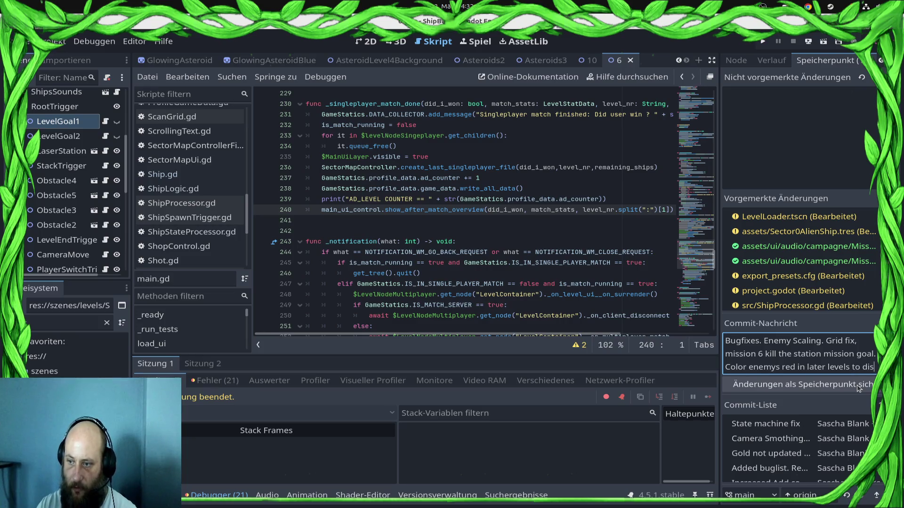
{"action": "type", "text": "play the "}
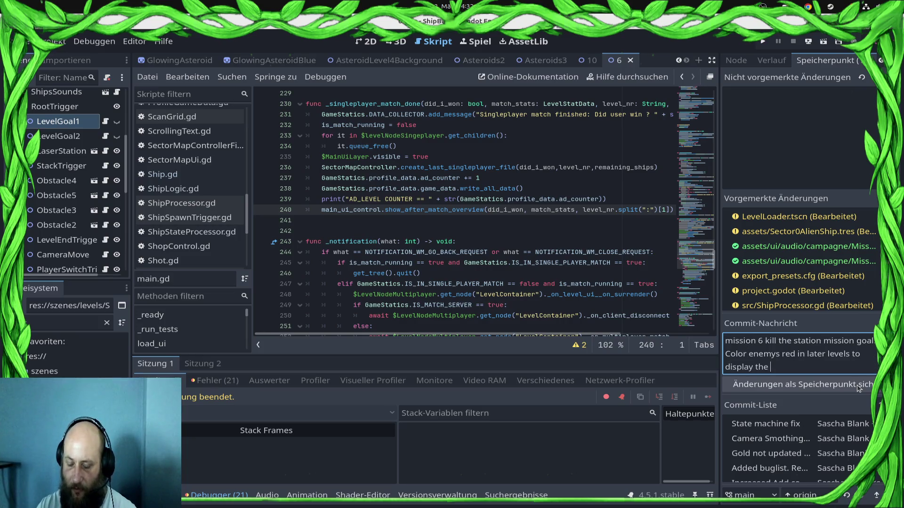
{"action": "type", "text": "ling"}
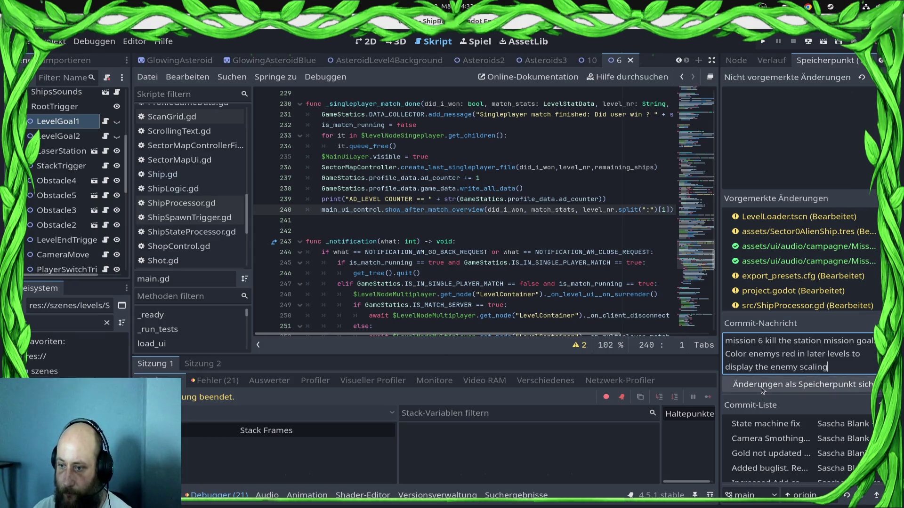
{"action": "left_click", "coordinate": [803, 384]}
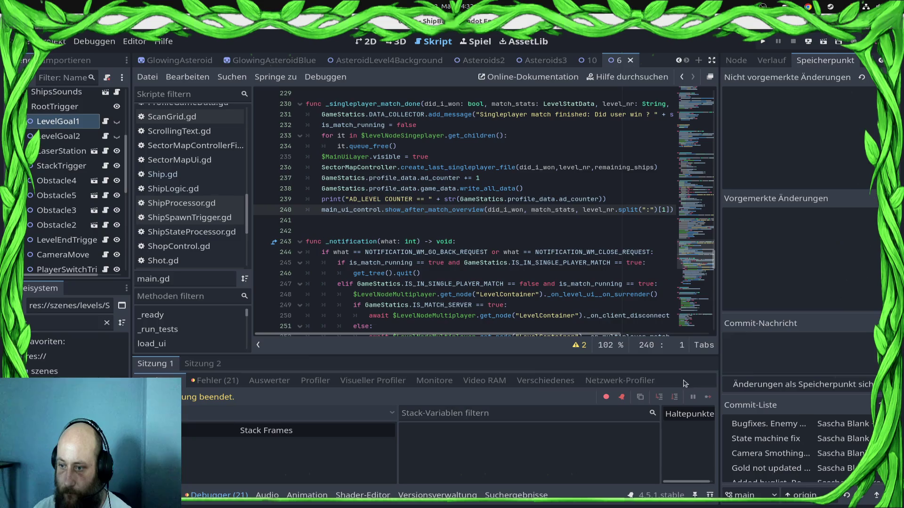
{"action": "left_click", "coordinate": [55, 41]}
{"action": "key", "text": "Escape"}
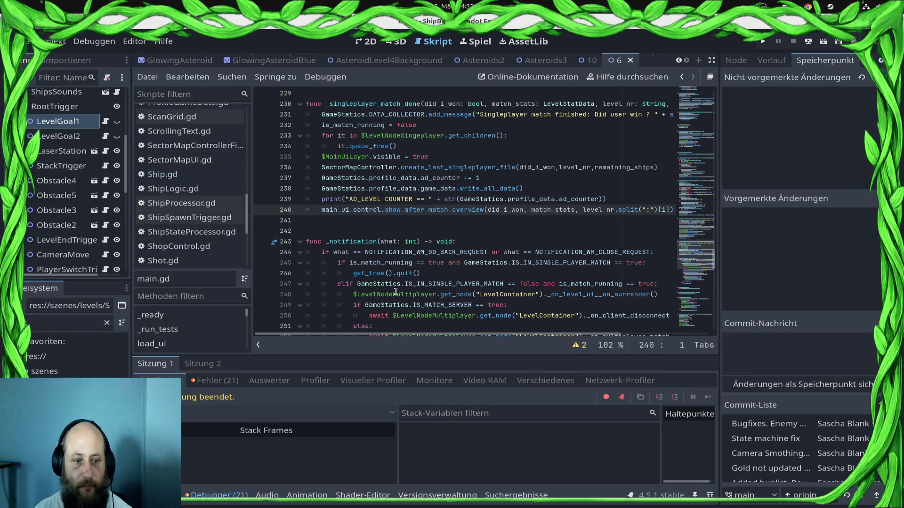
Run 'git push' in the terminal to send the new commit to GitHub
{"action": "key", "text": "alt+Tab"}
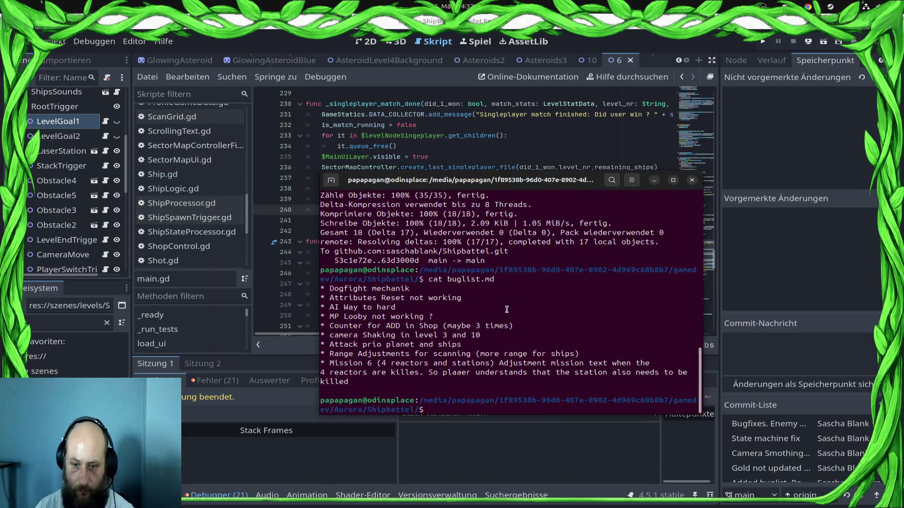
{"action": "type", "text": "git push"}
{"action": "key", "text": "Return"}
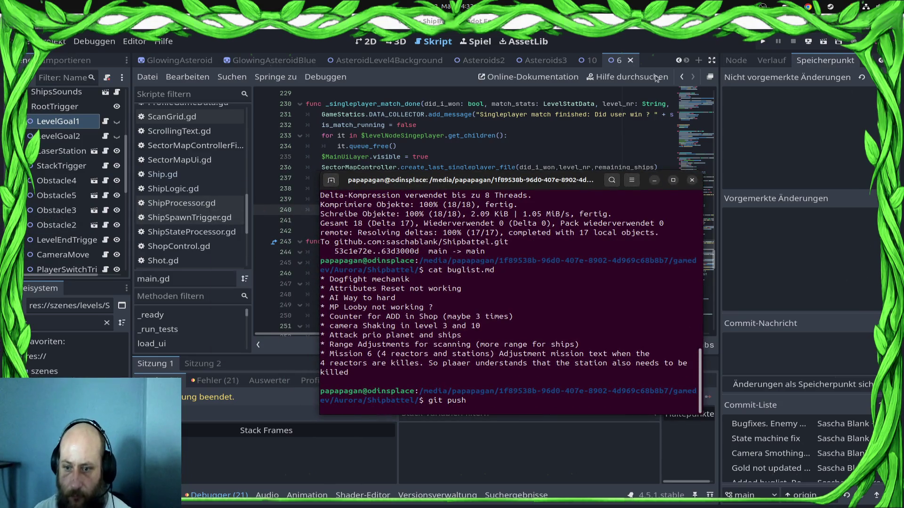
Reread the bug list entries, including Mission 6 and Counter for ADD in Shop, then return to Godot
{"action": "triple_click", "coordinate": [332, 264]}
{"action": "left_click", "coordinate": [369, 274]}
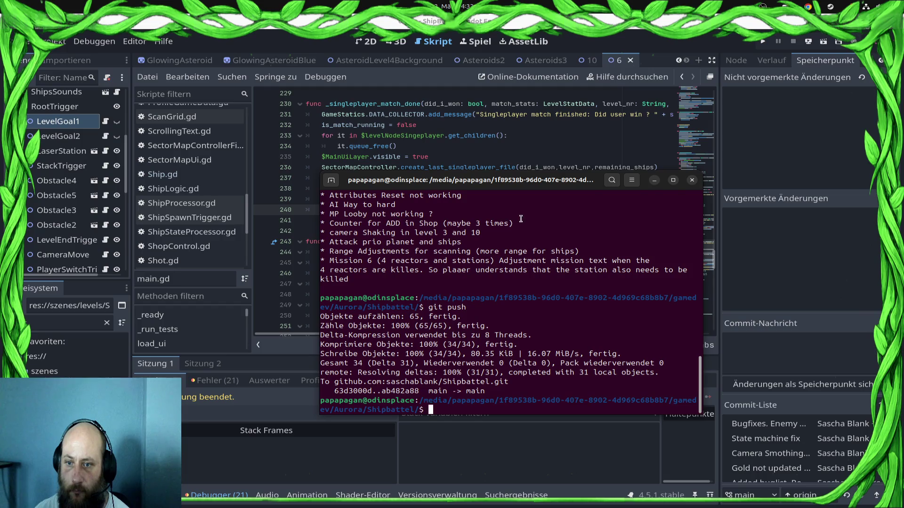
{"action": "left_click_drag", "start_coordinate": [521, 218], "coordinate": [335, 223]}
{"action": "left_click", "coordinate": [390, 252]}
{"action": "scroll", "coordinate": [407, 257], "scroll_direction": "up", "scroll_amount": 1}
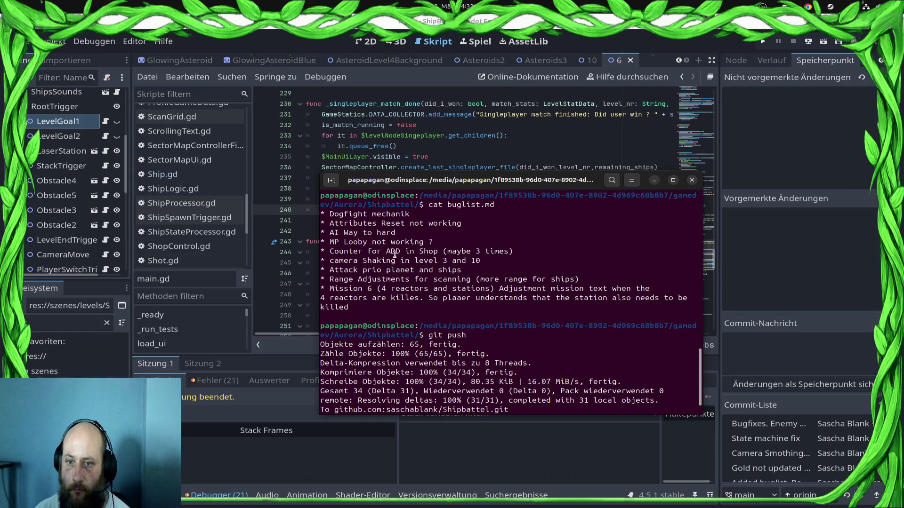
{"action": "left_click", "coordinate": [49, 34]}
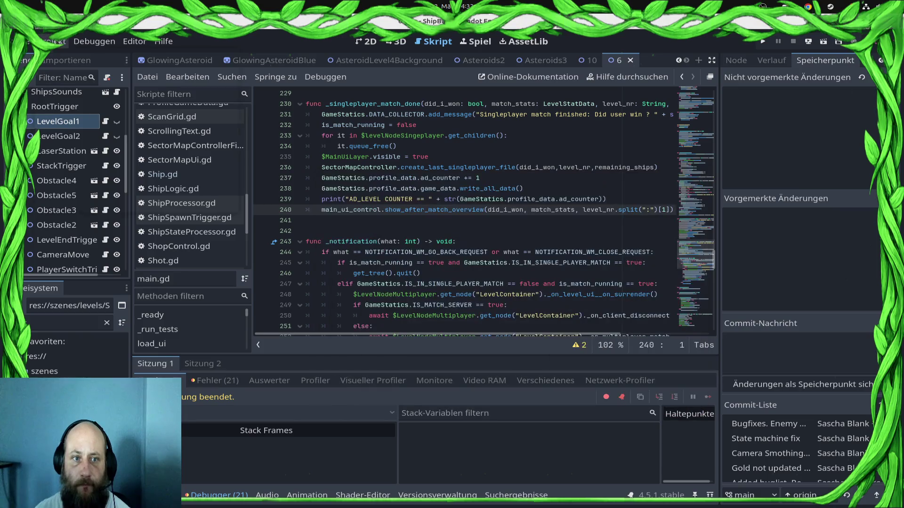
Remove the debug suffixes from the Android preset's unique name and app name, and set version name 0.9.8
{"action": "left_click", "coordinate": [54, 42]}
{"action": "left_click", "coordinate": [75, 109]}
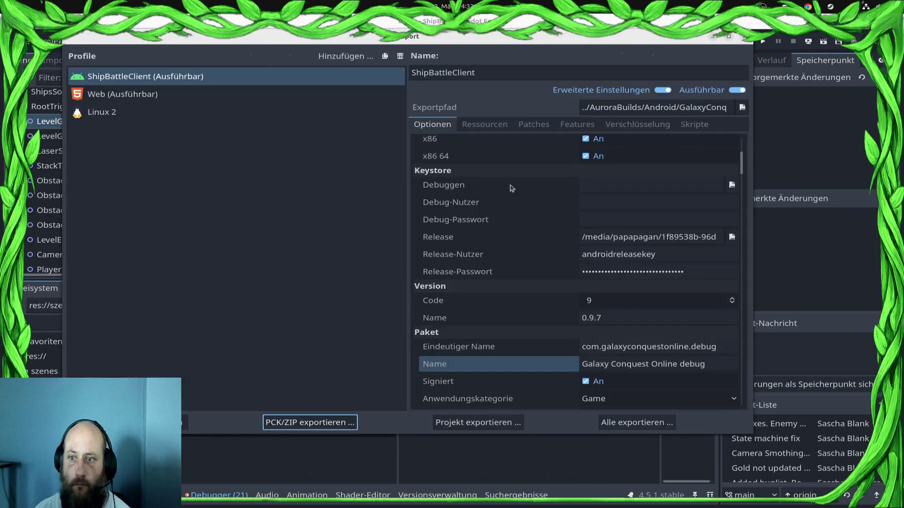
{"action": "left_click", "coordinate": [721, 348]}
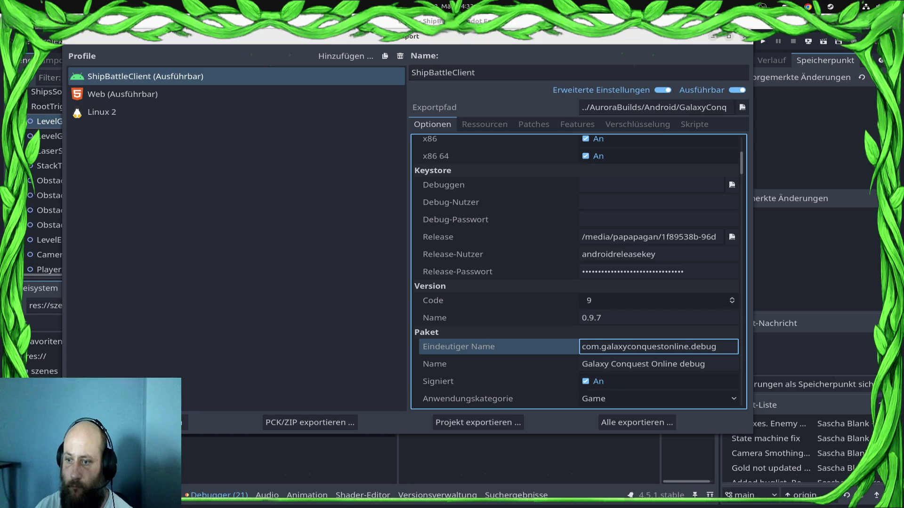
{"action": "key", "text": "BackSpace"}
{"action": "key", "text": "BackSpace"}
{"action": "key", "text": "BackSpace"}
{"action": "left_click", "coordinate": [583, 364]}
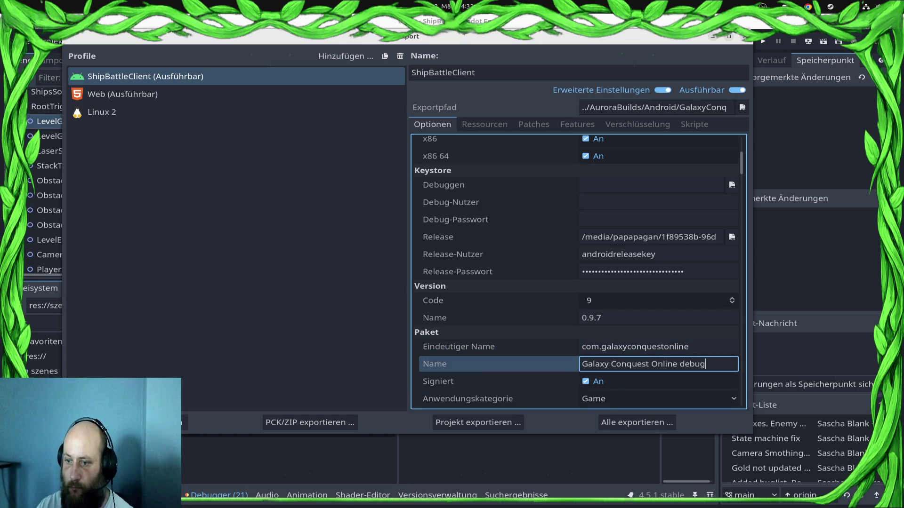
{"action": "key", "text": "BackSpace"}
{"action": "key", "text": "BackSpace"}
{"action": "key", "text": "BackSpace"}
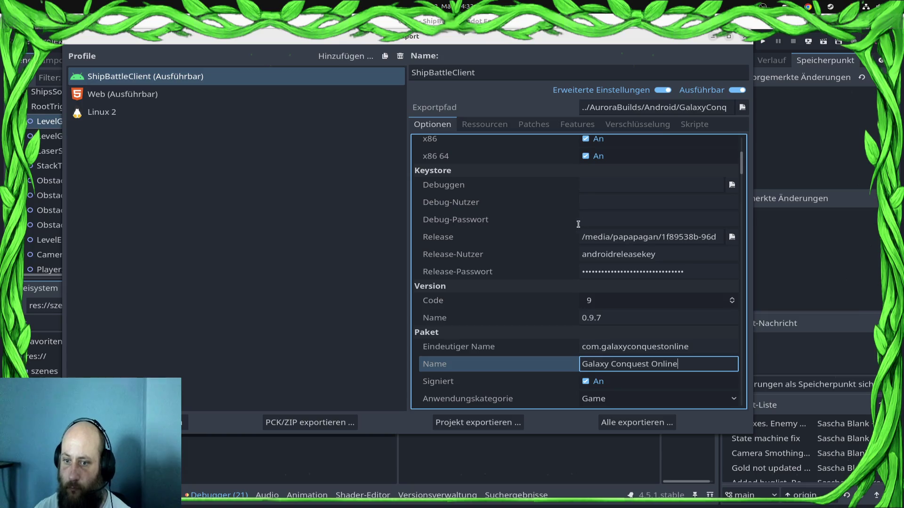
{"action": "left_click", "coordinate": [612, 308]}
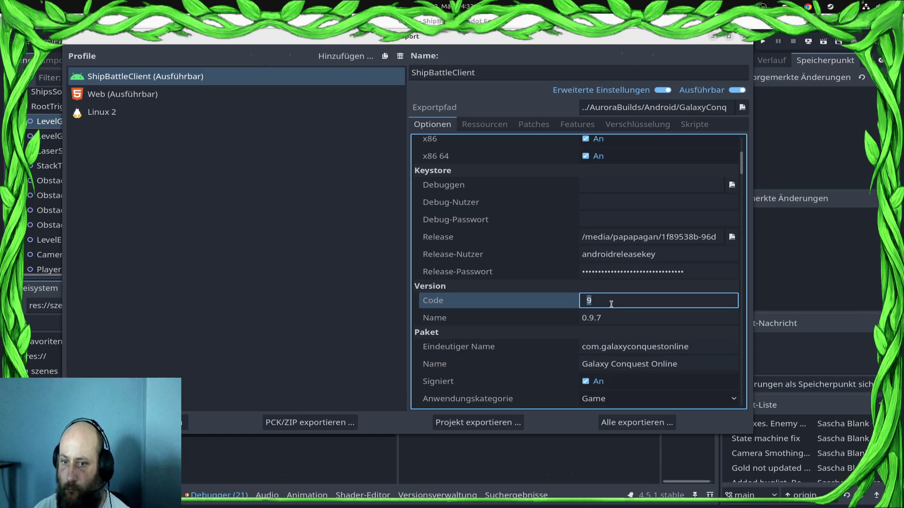
{"action": "left_click", "coordinate": [641, 324]}
{"action": "type", "text": "8"}
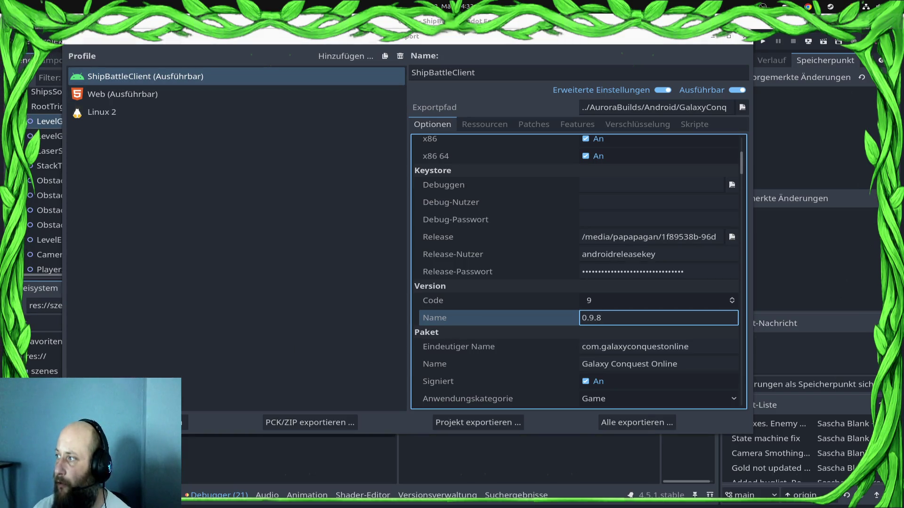
{"action": "key", "text": "alt+Tab"}
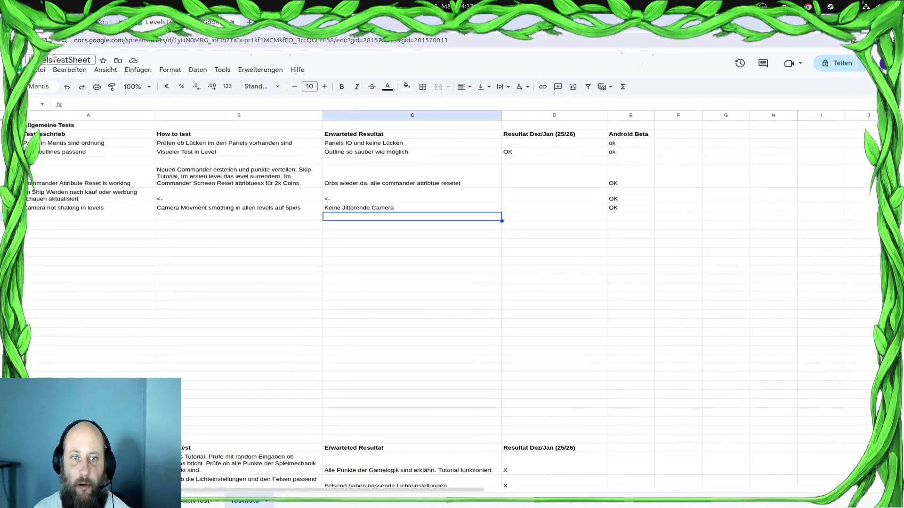
Review the BetaTest closed track and latest releases, confirming the newest bundle is code 8 (0.9.7)
{"action": "left_click", "coordinate": [107, 22]}
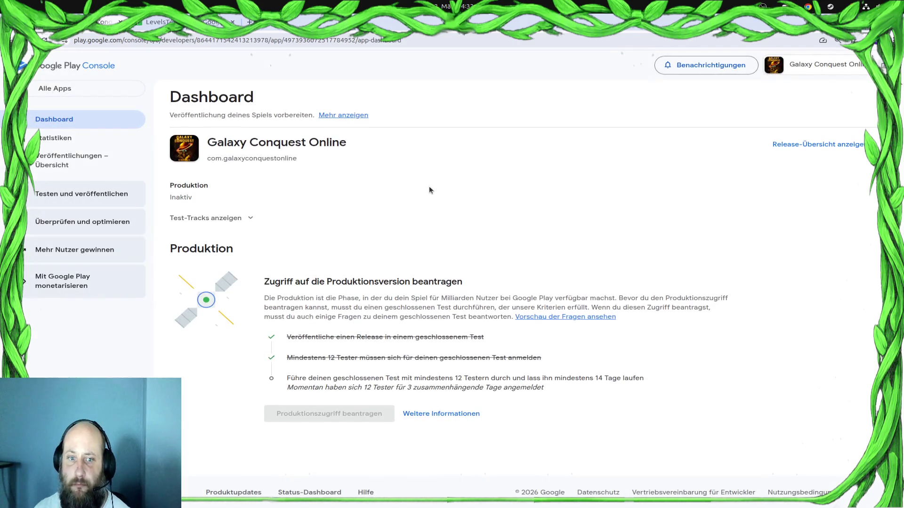
{"action": "left_click", "coordinate": [74, 202]}
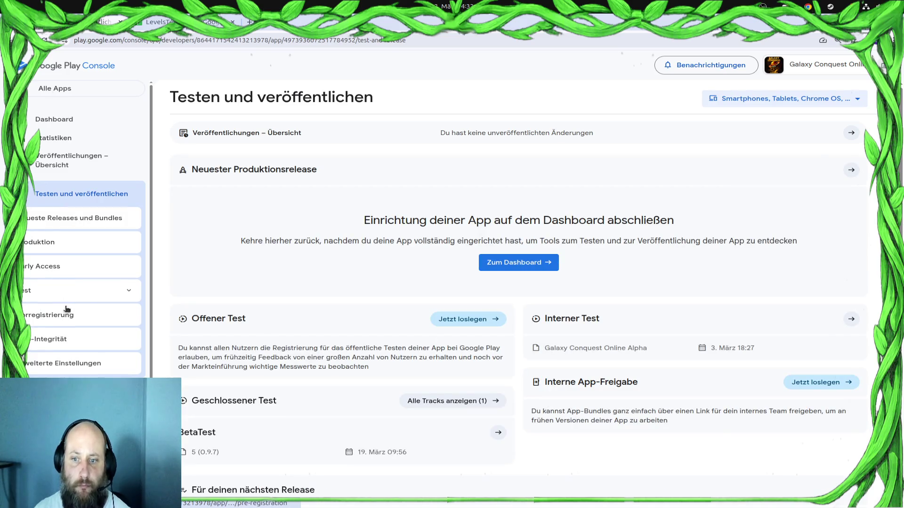
{"action": "left_click", "coordinate": [479, 402]}
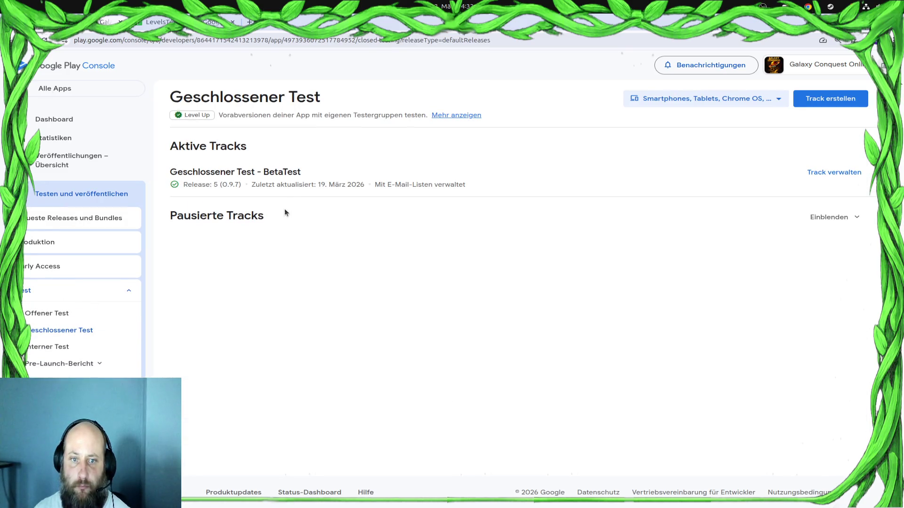
{"action": "left_click", "coordinate": [834, 172]}
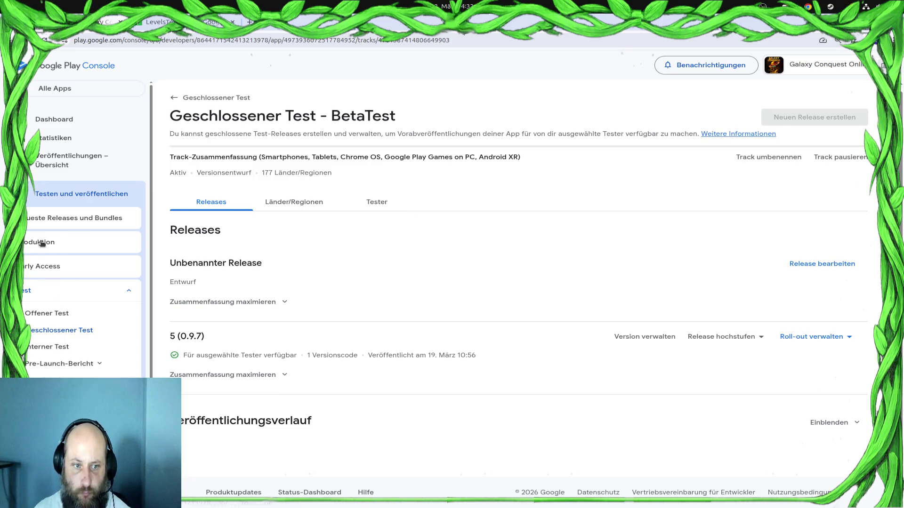
{"action": "left_click", "coordinate": [43, 222]}
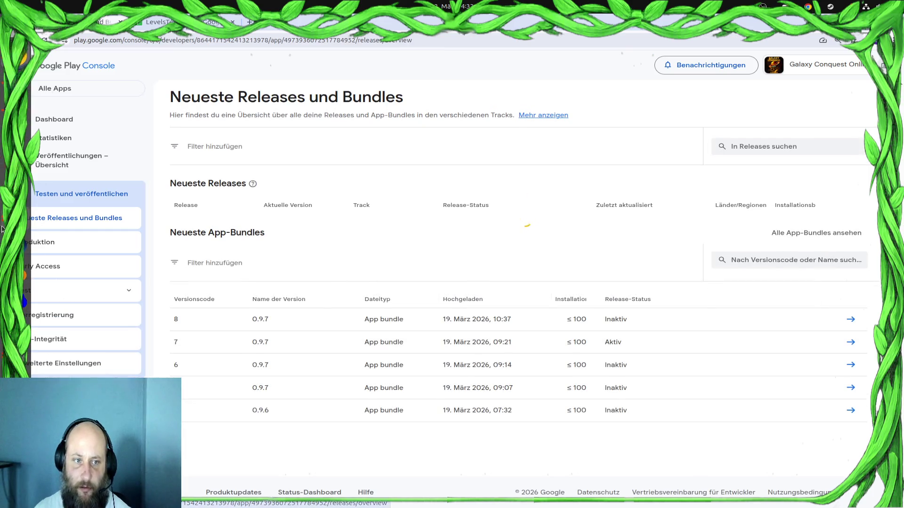
Close the Audacity recording without saving and return to Godot's Android export settings
{"action": "key", "text": "super"}
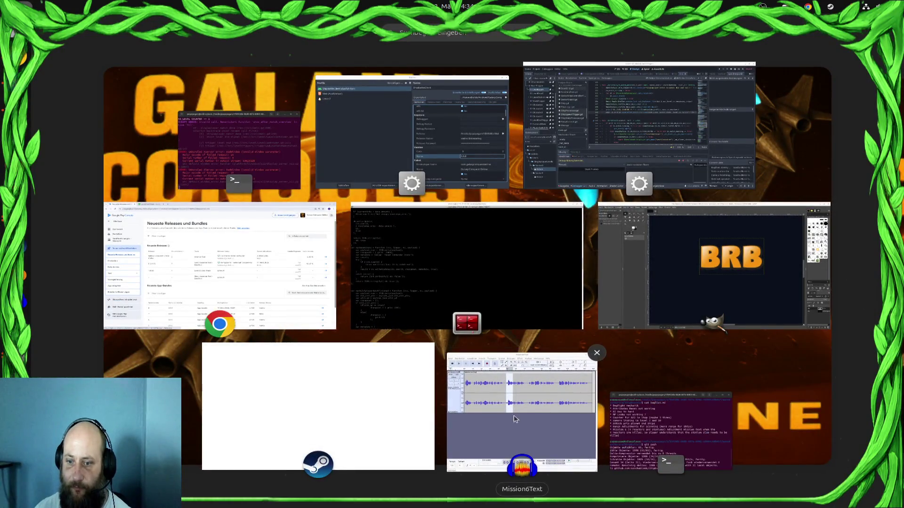
{"action": "left_click", "coordinate": [518, 410]}
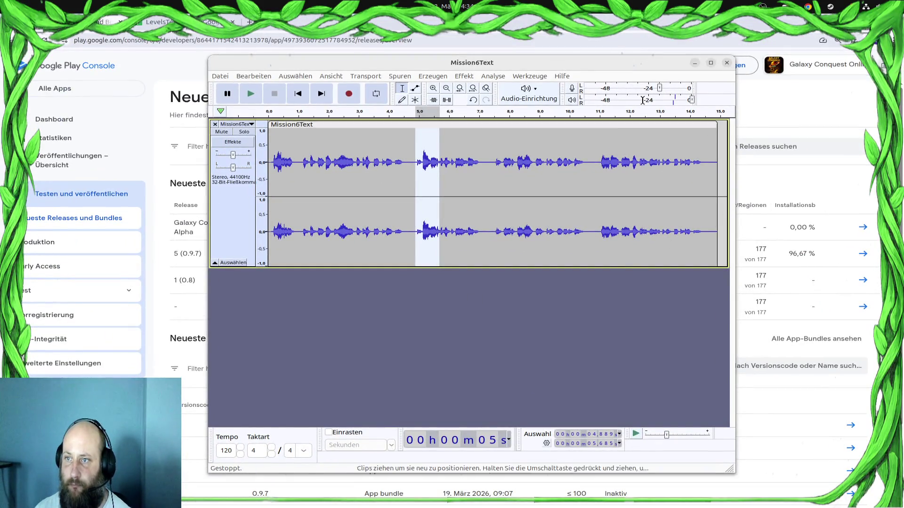
{"action": "left_click", "coordinate": [726, 64]}
{"action": "left_click", "coordinate": [404, 287]}
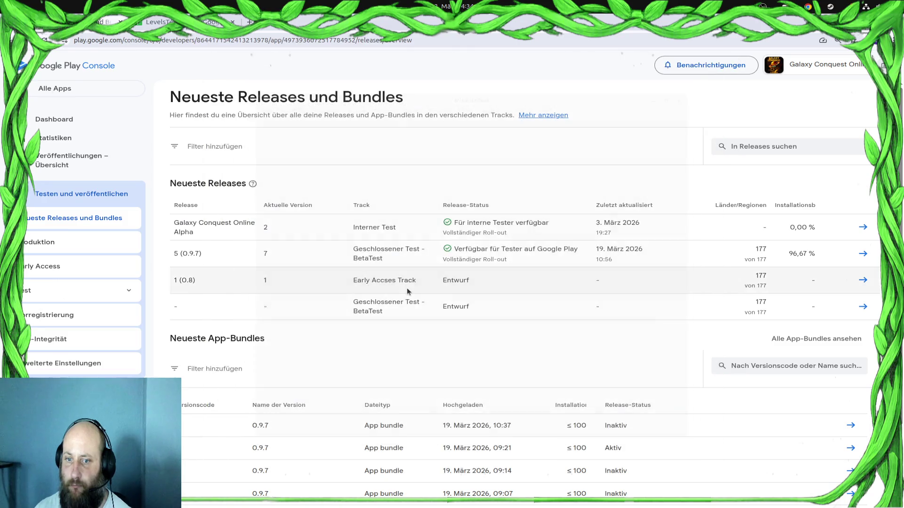
{"action": "key", "text": "super"}
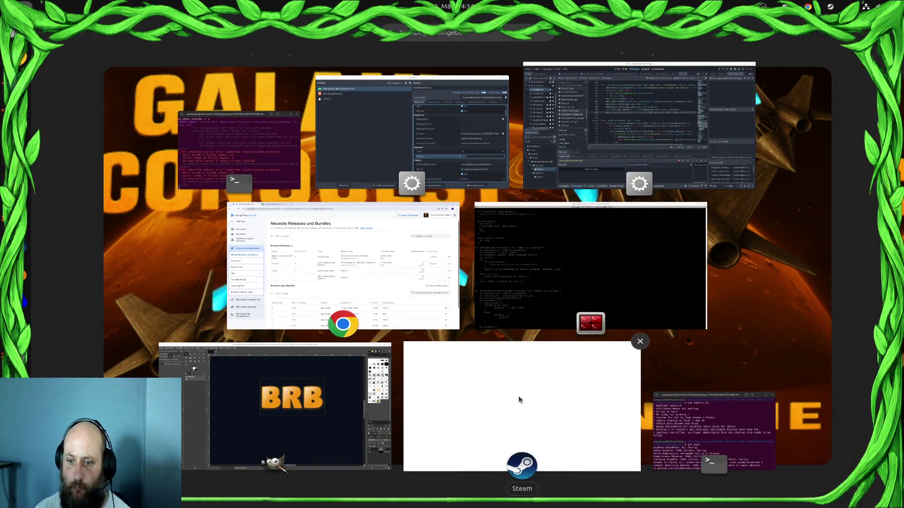
{"action": "left_click", "coordinate": [518, 398]}
{"action": "key", "text": "super"}
{"action": "left_click", "coordinate": [589, 181]}
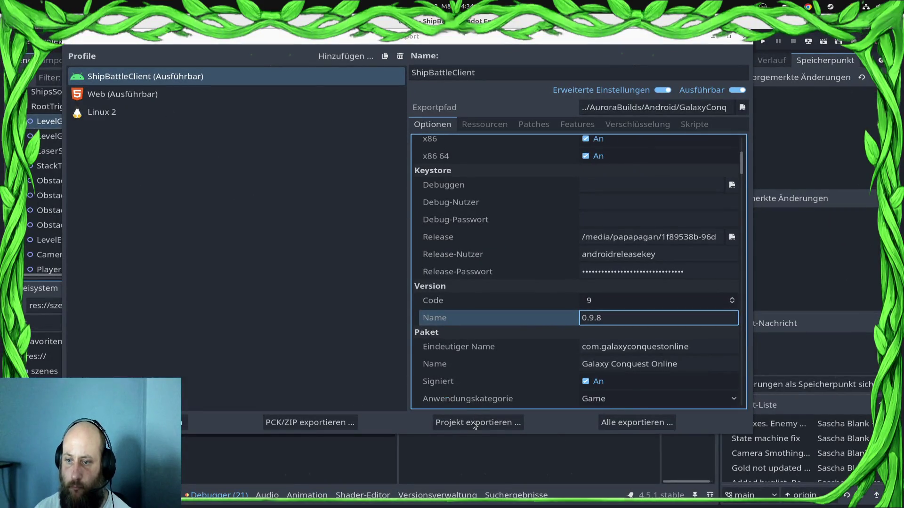
Export the Android build over GalaxyConquestOnline.aab, then dismiss the warnings and close the Export window
{"action": "left_click", "coordinate": [474, 424]}
{"action": "left_click", "coordinate": [518, 391]}
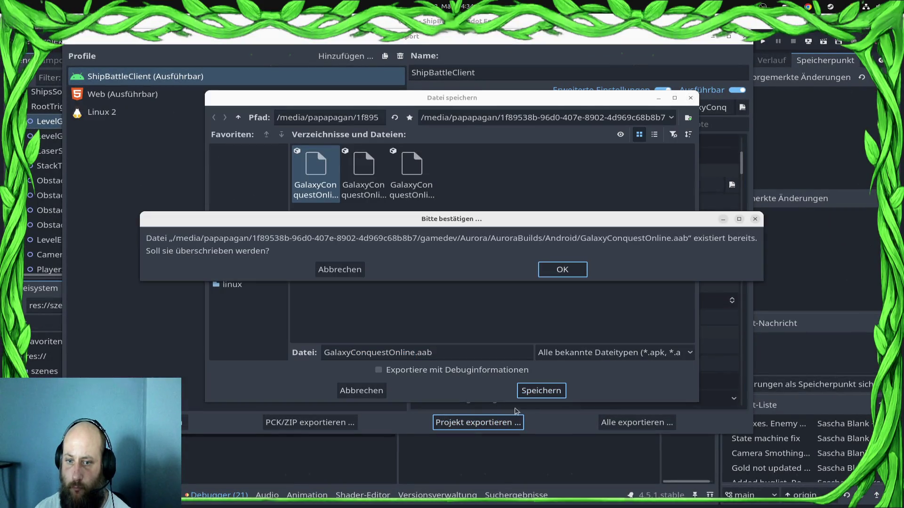
{"action": "left_click", "coordinate": [563, 270]}
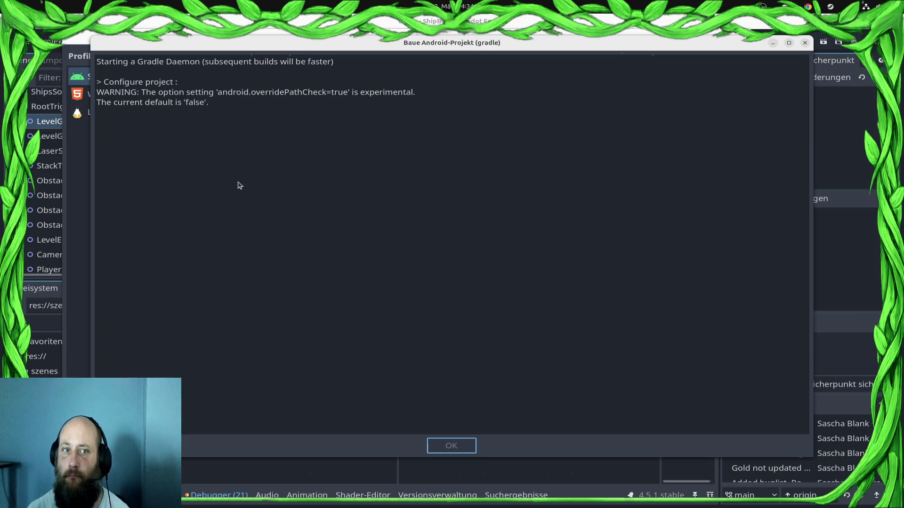
{"action": "left_click", "coordinate": [24, 83]}
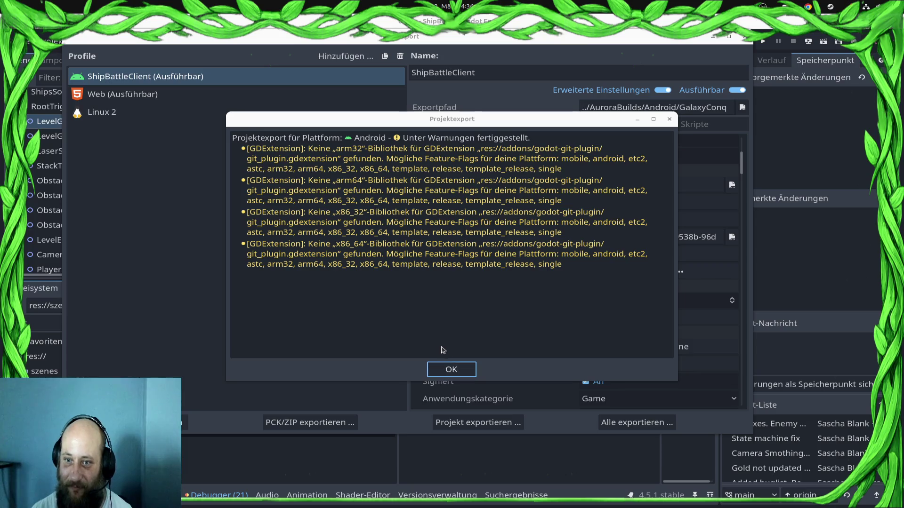
{"action": "left_click", "coordinate": [453, 370]}
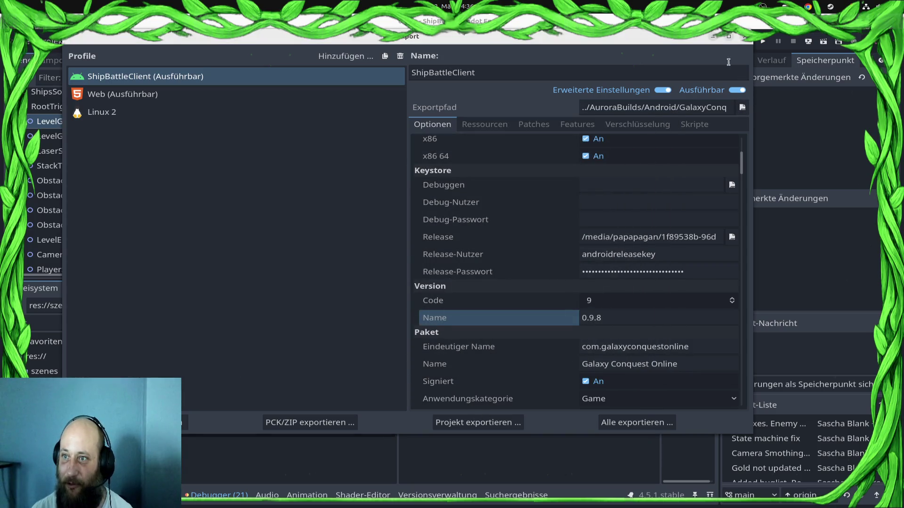
{"action": "left_click", "coordinate": [744, 36]}
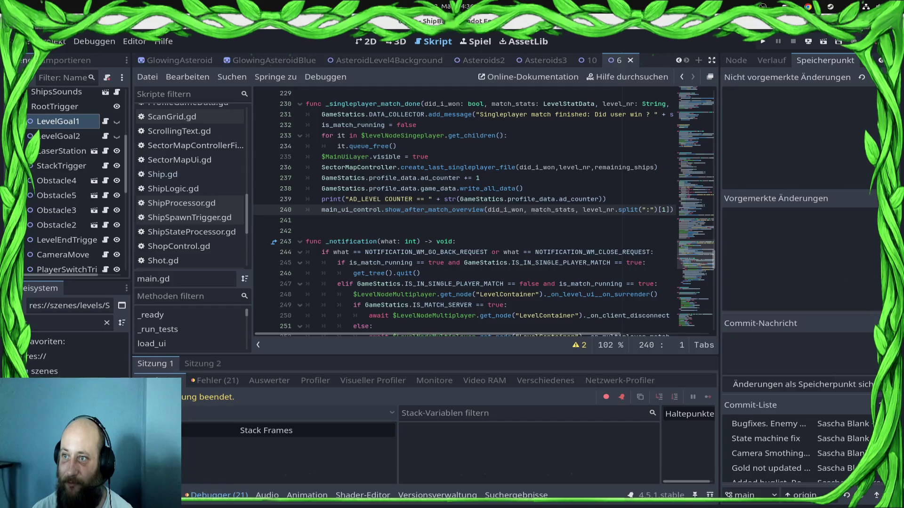
In Play Console, go to the BetaTest closed-test track and start editing its release
{"action": "left_click", "coordinate": [854, 33]}
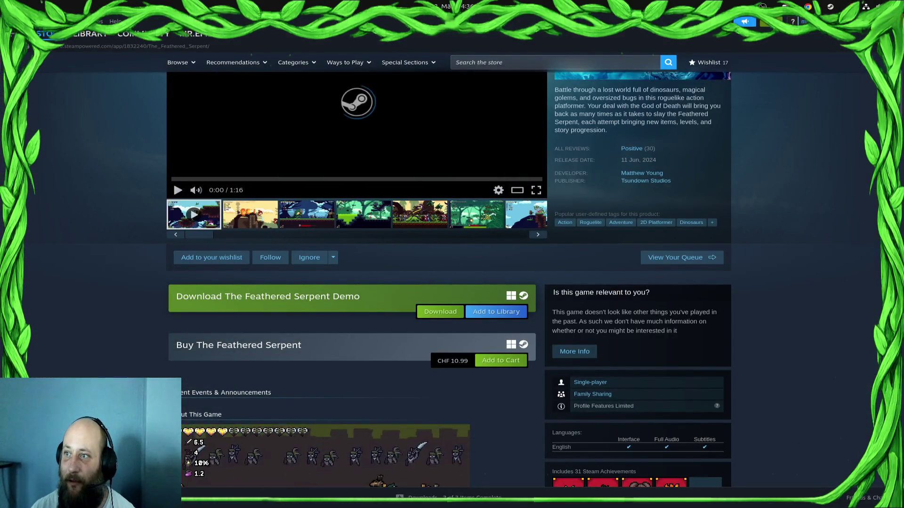
{"action": "key", "text": "alt+Tab"}
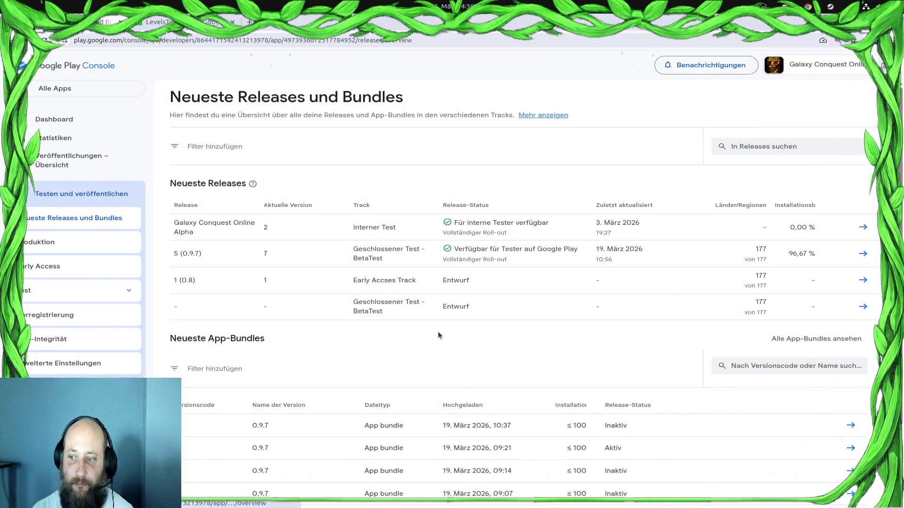
{"action": "left_click", "coordinate": [111, 290]}
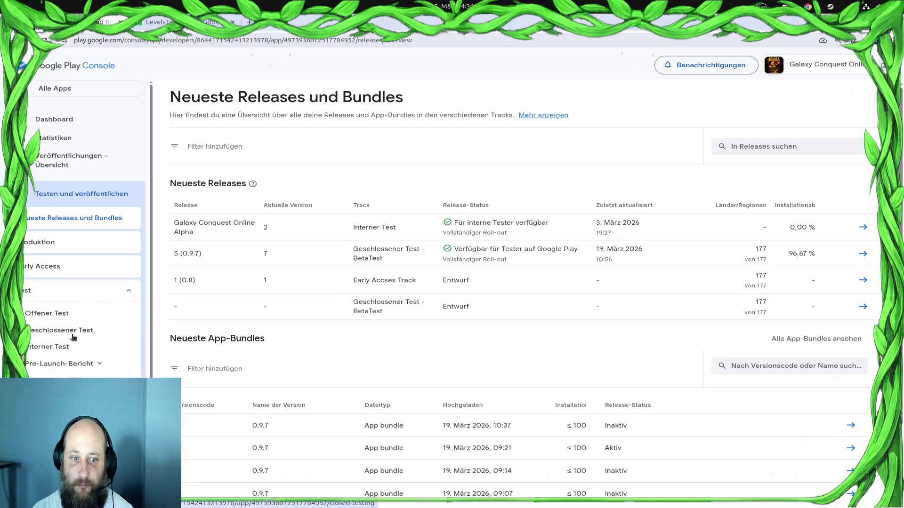
{"action": "left_click", "coordinate": [71, 331]}
{"action": "left_click", "coordinate": [833, 173]}
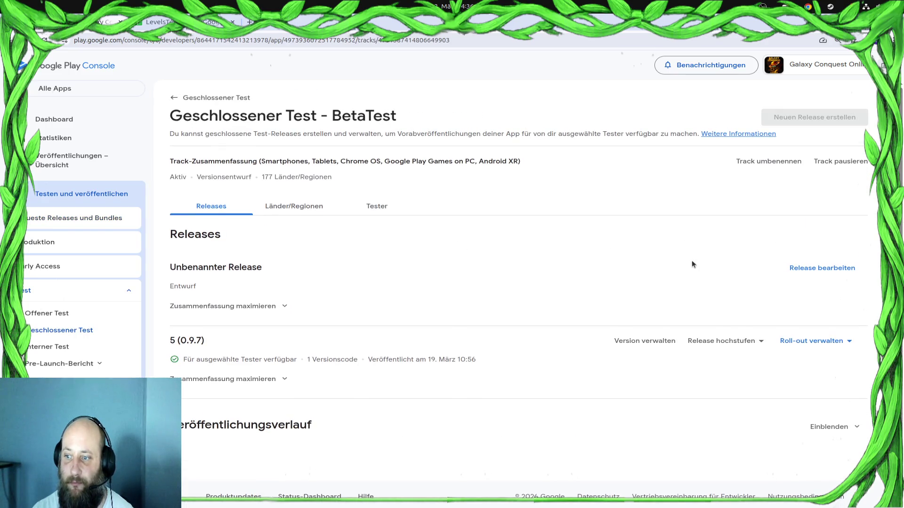
{"action": "left_click", "coordinate": [807, 272]}
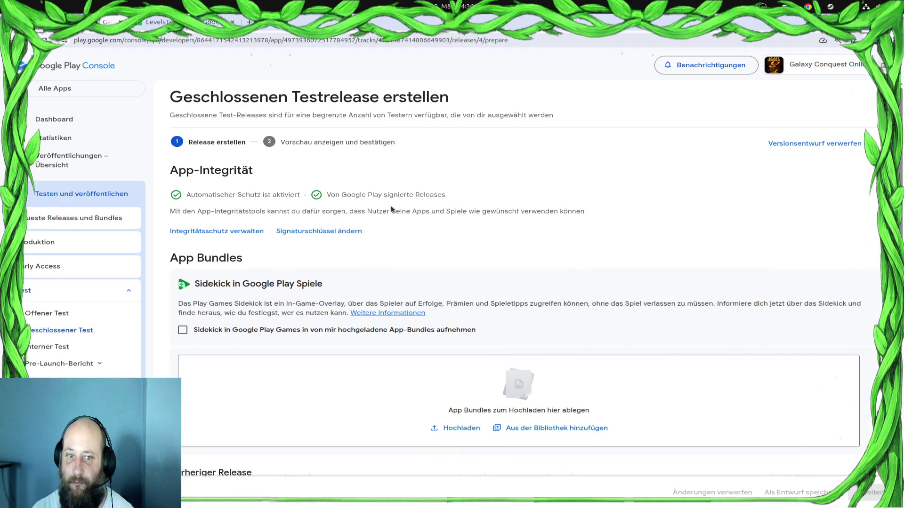
{"action": "scroll", "coordinate": [377, 215], "scroll_direction": "down", "scroll_amount": 4}
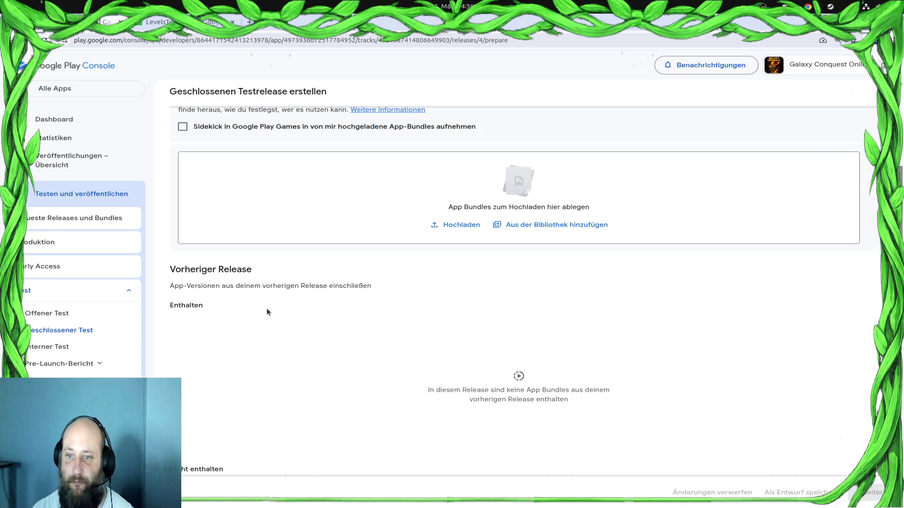
{"action": "scroll", "coordinate": [267, 308], "scroll_direction": "up", "scroll_amount": 3}
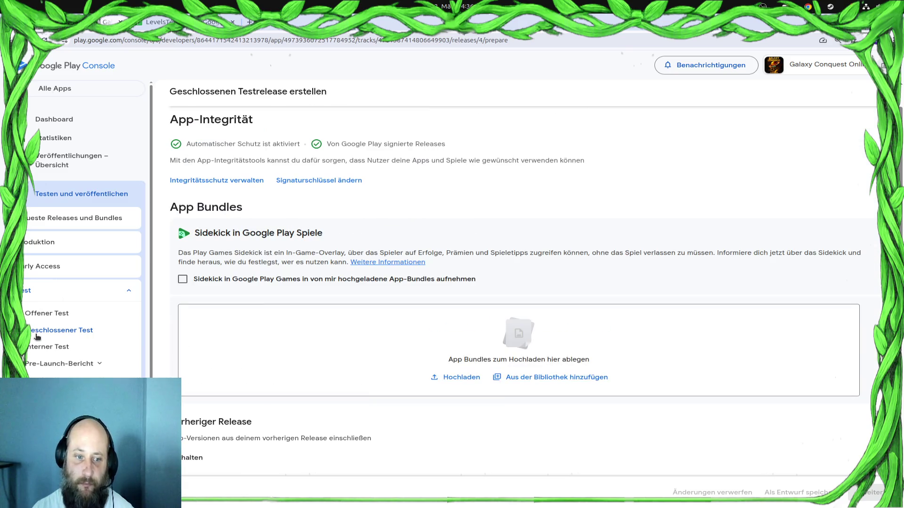
{"action": "scroll", "coordinate": [309, 245], "scroll_direction": "up", "scroll_amount": 2}
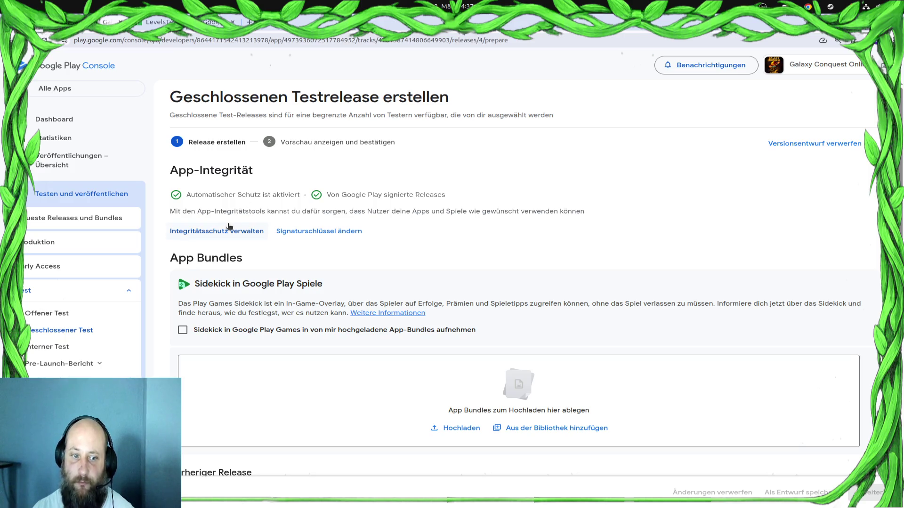
Open the BetaTest track and inspect the 5 (0.9.7) release's bundles, including the deactivated 4 (0.9.6)
{"action": "left_click", "coordinate": [97, 332]}
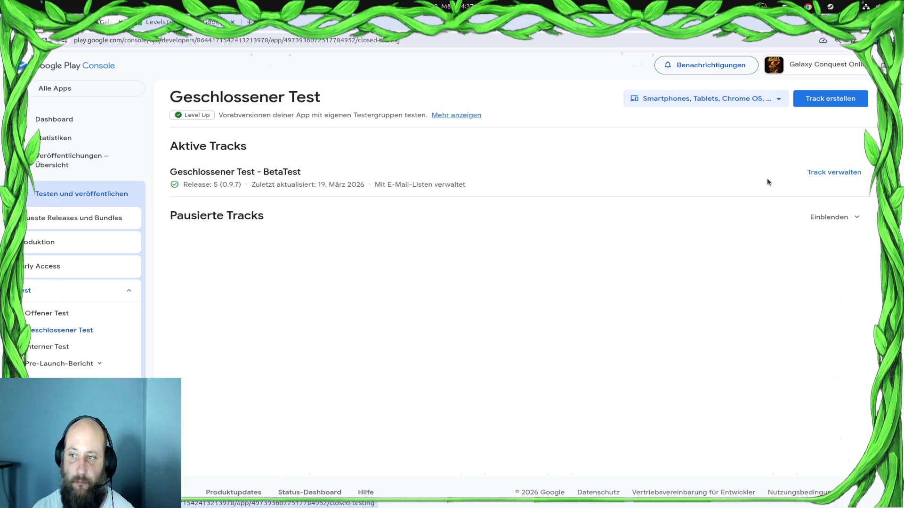
{"action": "left_click", "coordinate": [821, 173]}
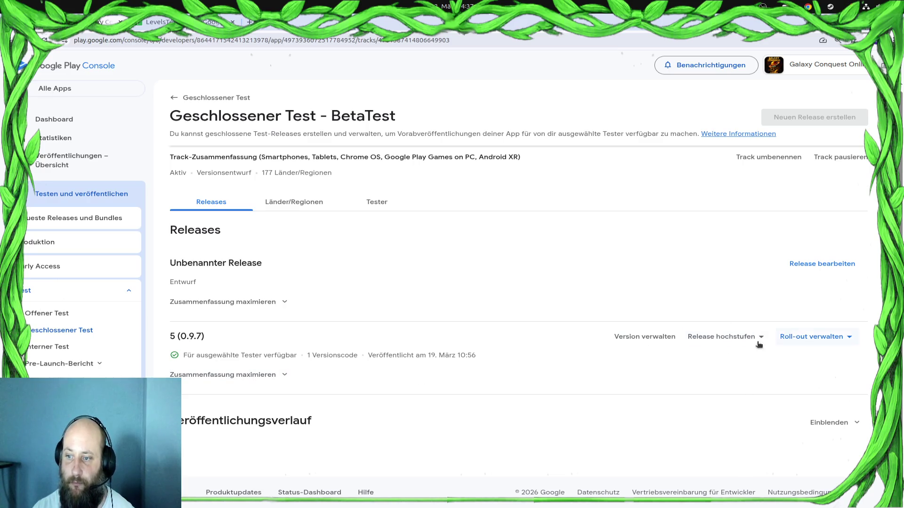
{"action": "left_click", "coordinate": [644, 343]}
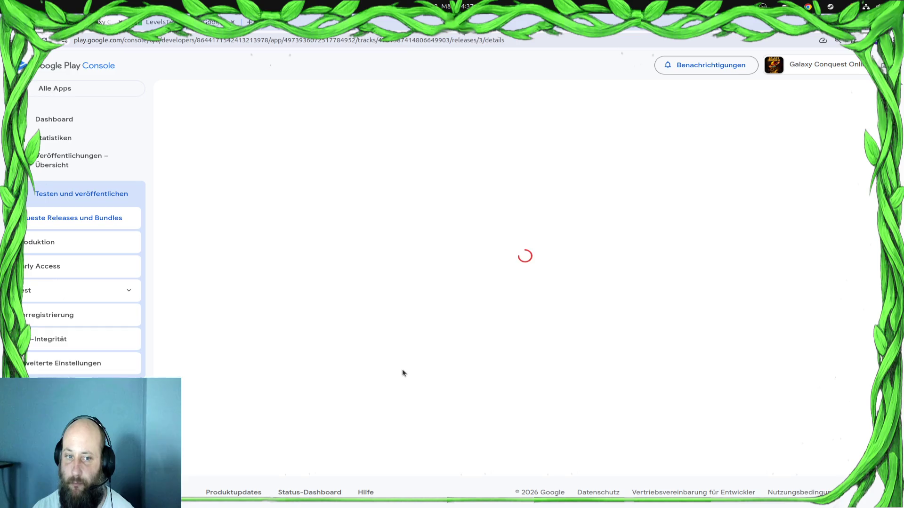
{"action": "scroll", "coordinate": [382, 357], "scroll_direction": "down", "scroll_amount": 8}
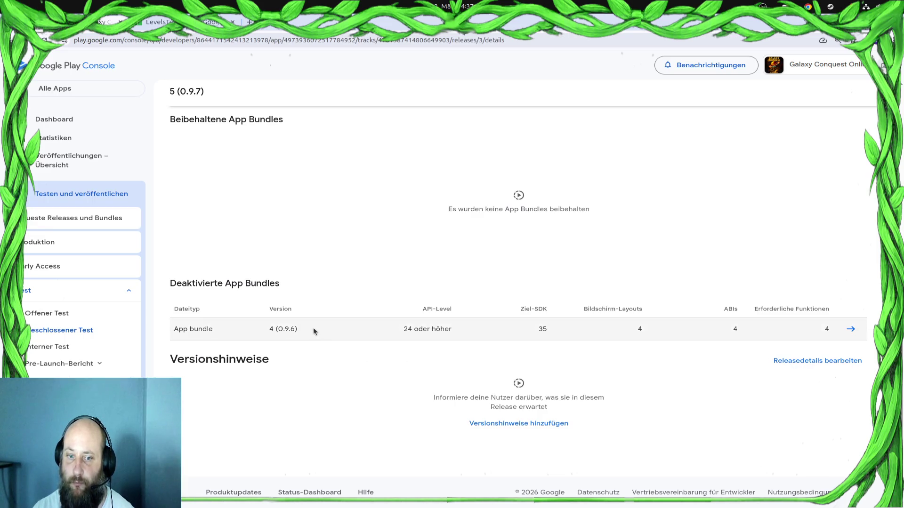
{"action": "left_click_drag", "start_coordinate": [304, 329], "coordinate": [245, 330]}
{"action": "scroll", "coordinate": [297, 277], "scroll_direction": "up", "scroll_amount": 6}
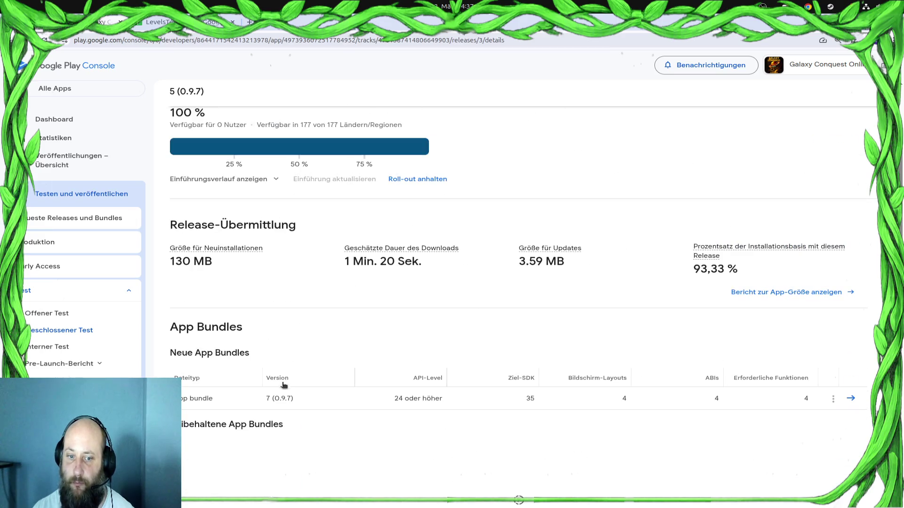
{"action": "left_click_drag", "start_coordinate": [254, 398], "coordinate": [181, 398]}
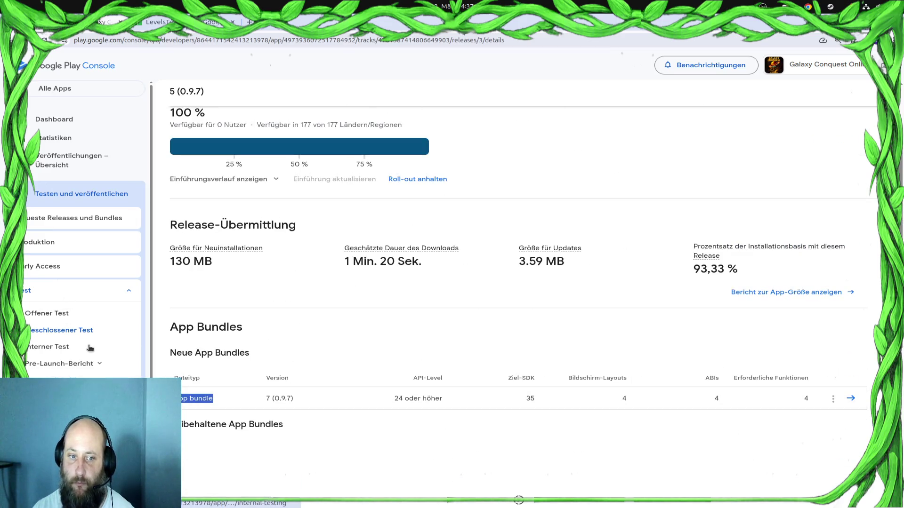
Check the promotion targets for 5 (0.9.7) without choosing one, then return to the BetaTest track page
{"action": "left_click", "coordinate": [73, 332]}
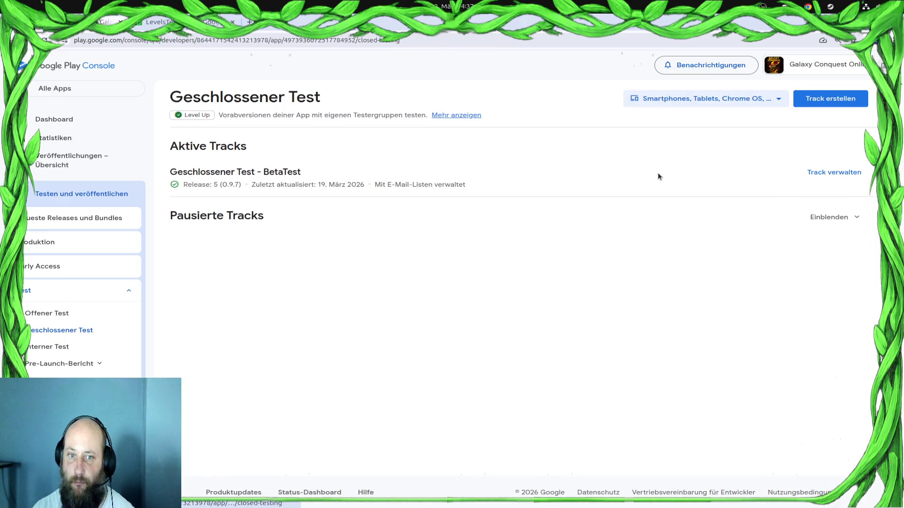
{"action": "left_click", "coordinate": [834, 174]}
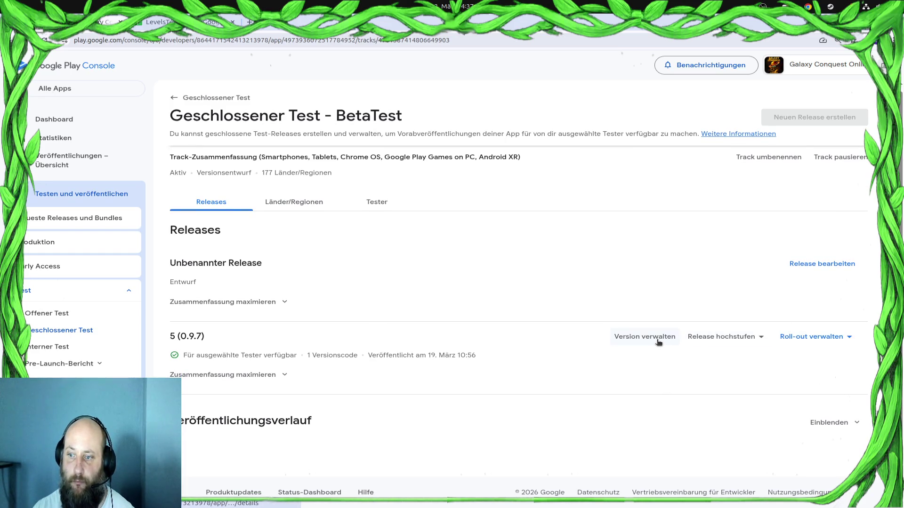
{"action": "left_click", "coordinate": [732, 339]}
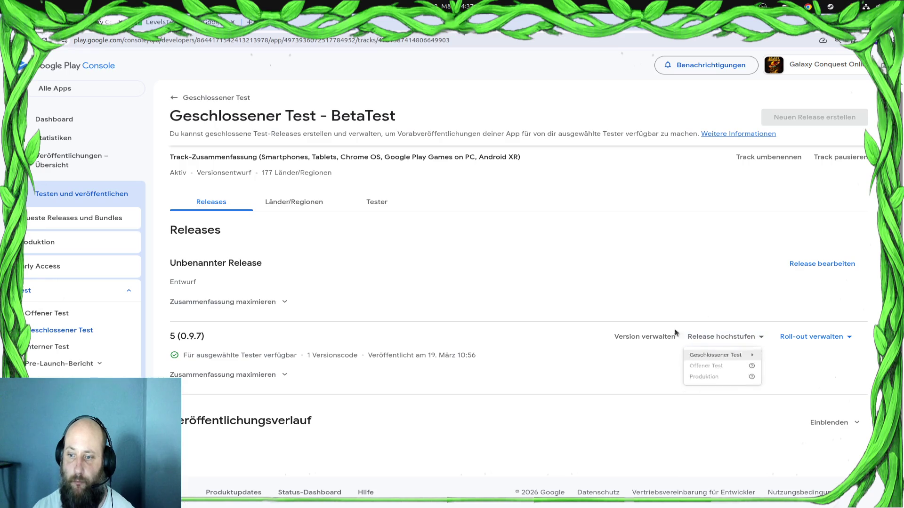
{"action": "left_click", "coordinate": [652, 337]}
{"action": "left_click", "coordinate": [643, 338]}
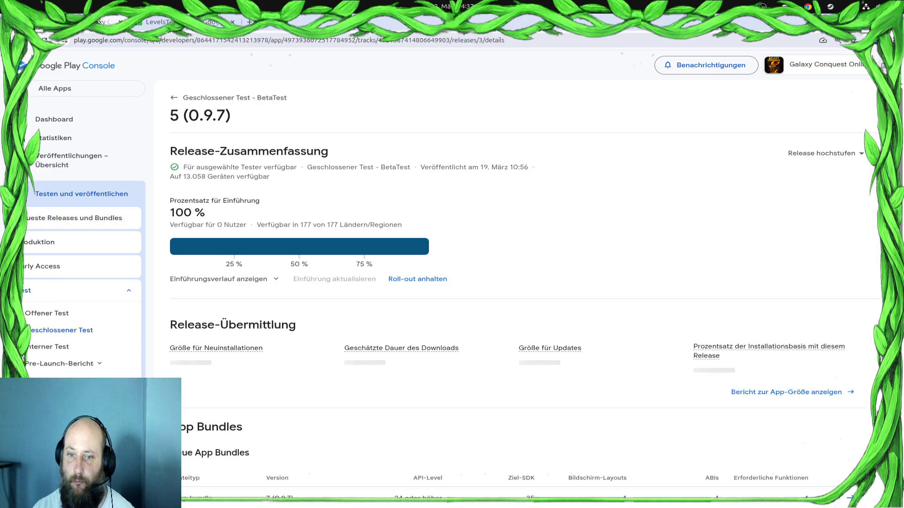
{"action": "key", "text": "alt+Left"}
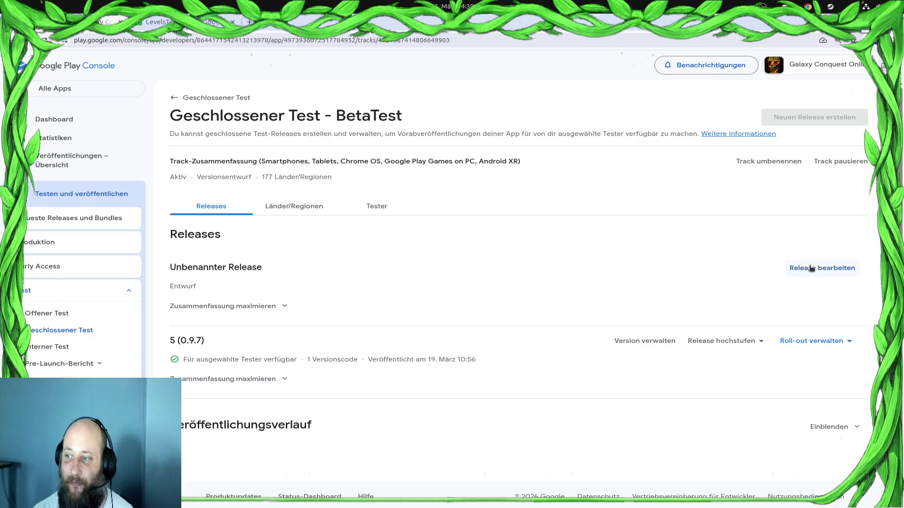
Edit the draft Unbenannter Release and start an app bundle upload from the App Bundles box
{"action": "left_click", "coordinate": [811, 268]}
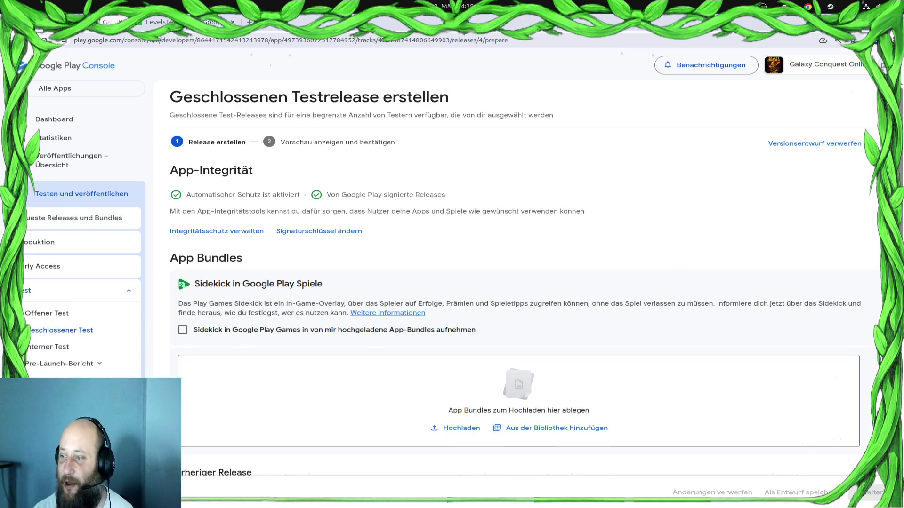
{"action": "left_click", "coordinate": [455, 428]}
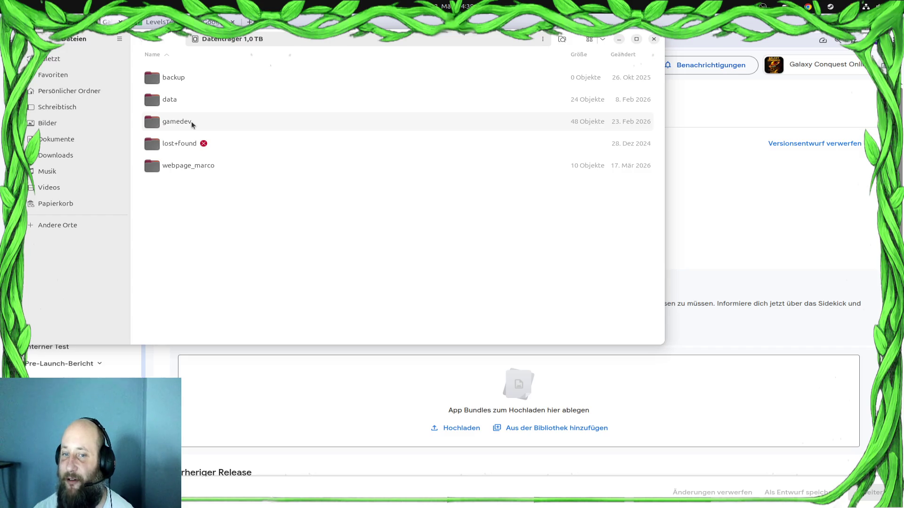
Dismiss the file chooser, leaving the App Bundles upload area empty
{"action": "key", "text": "Escape"}
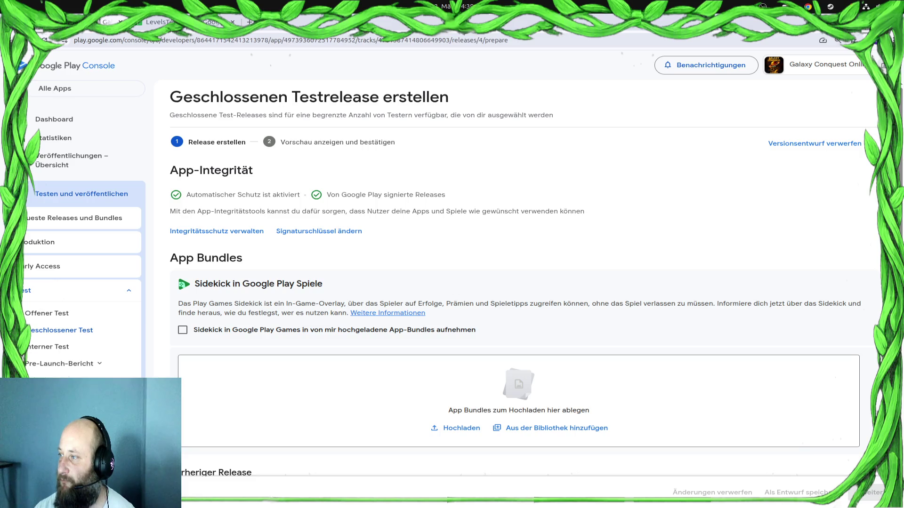
Drop GalaxyConquestOnline.aab onto the App Bundles drop zone to begin its 208 MB upload
{"action": "mouse_move", "coordinate": [894, 339]}
{"action": "left_mouse_down"}
{"action": "mouse_move", "coordinate": [773, 337]}
{"action": "mouse_move", "coordinate": [421, 386]}
{"action": "left_mouse_up"}
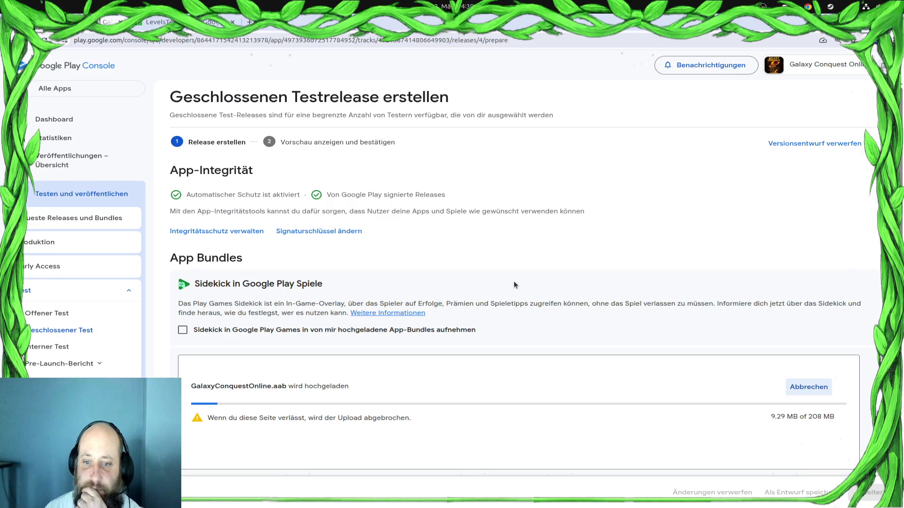
{"action": "scroll", "coordinate": [499, 311], "scroll_direction": "down", "scroll_amount": 5}
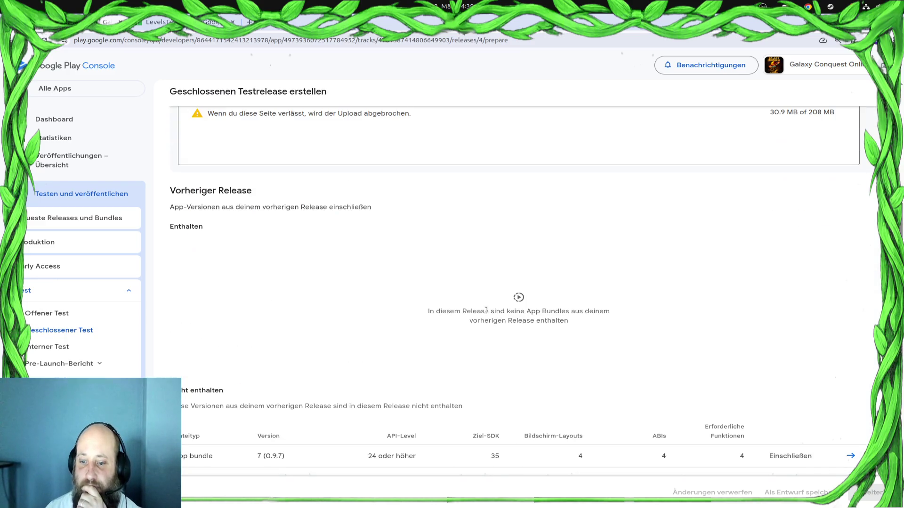
{"action": "scroll", "coordinate": [486, 311], "scroll_direction": "down", "scroll_amount": 6}
{"action": "scroll", "coordinate": [483, 309], "scroll_direction": "up", "scroll_amount": 3}
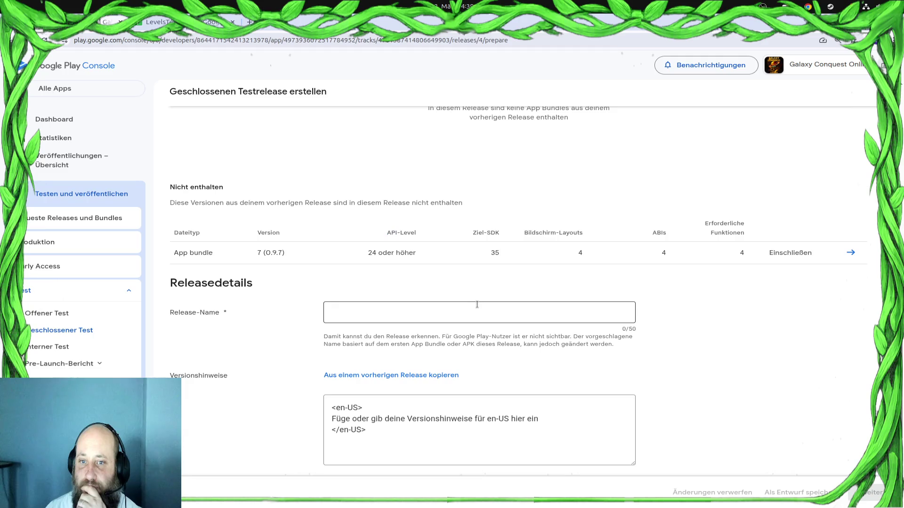
{"action": "left_click", "coordinate": [470, 307]}
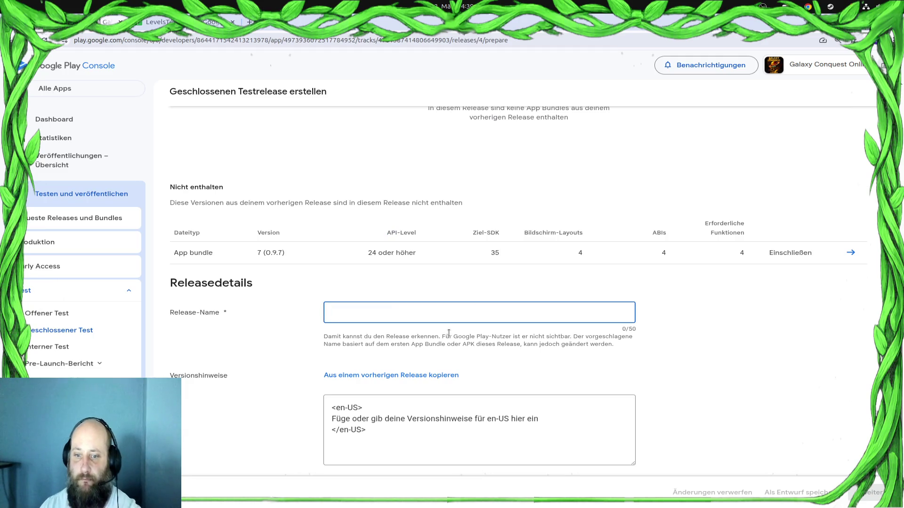
Enter 'Betatest Version 2' as the release name
{"action": "type", "text": "Final Ve"}
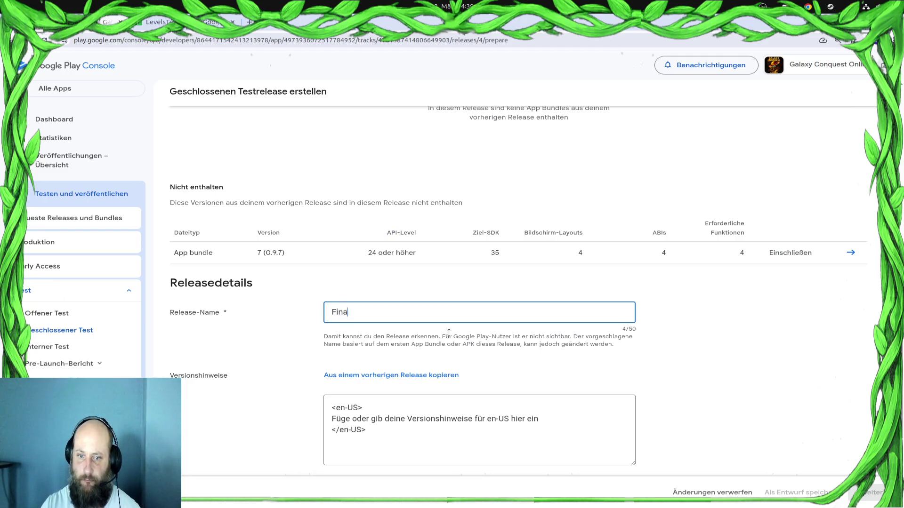
{"action": "key", "text": "BackSpace"}
{"action": "key", "text": "BackSpace"}
{"action": "key", "text": "BackSpace"}
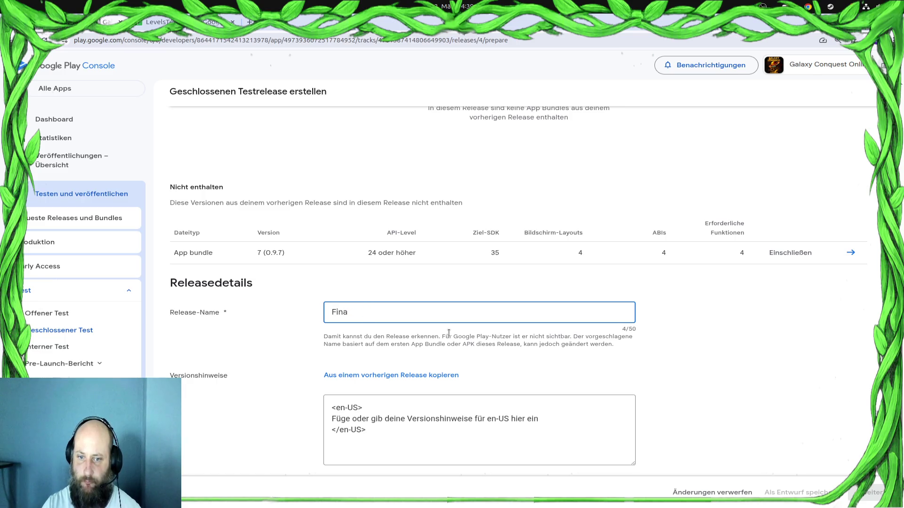
{"action": "type", "text": "Version"}
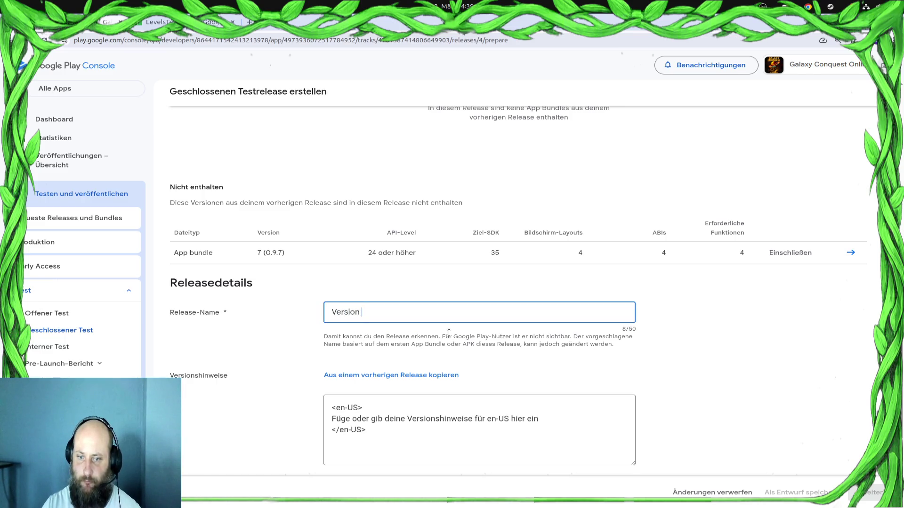
{"action": "key", "text": "BackSpace"}
{"action": "key", "text": "BackSpace"}
{"action": "key", "text": "BackSpace"}
{"action": "type", "text": "Bet"}
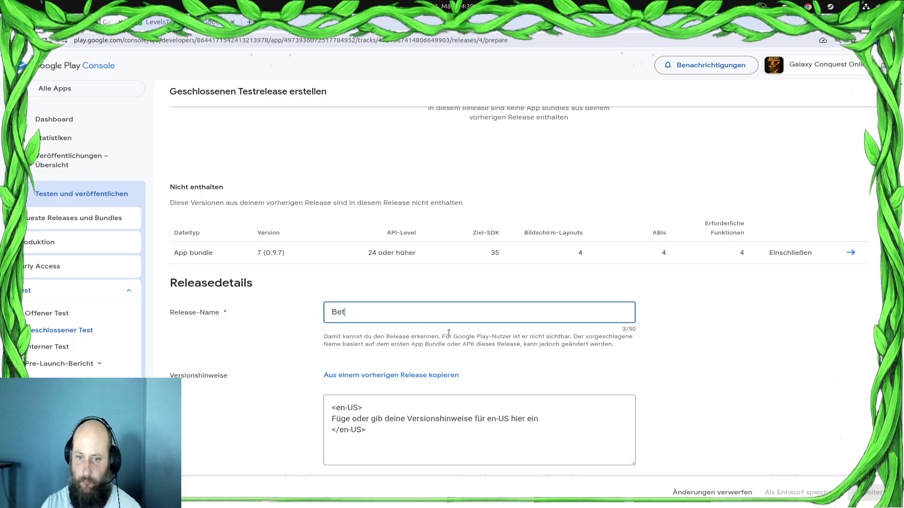
{"action": "type", "text": "atest "}
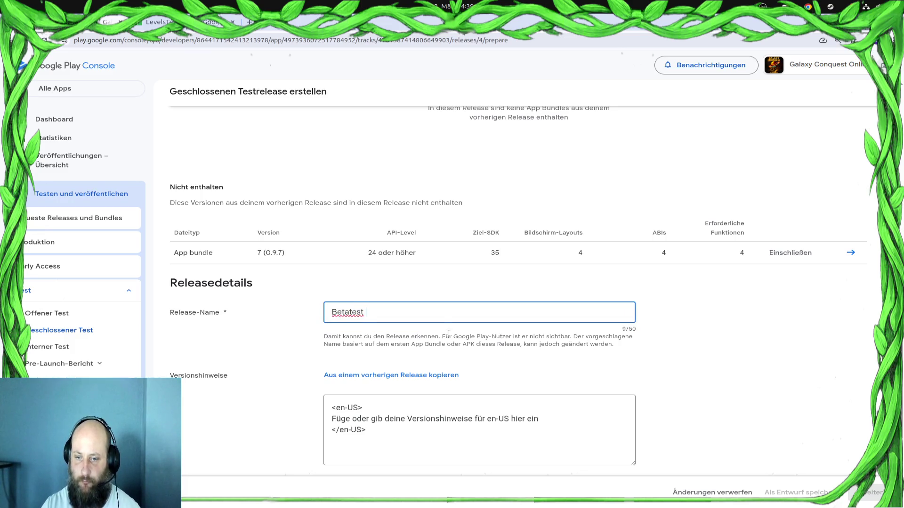
{"action": "type", "text": "Version 2"}
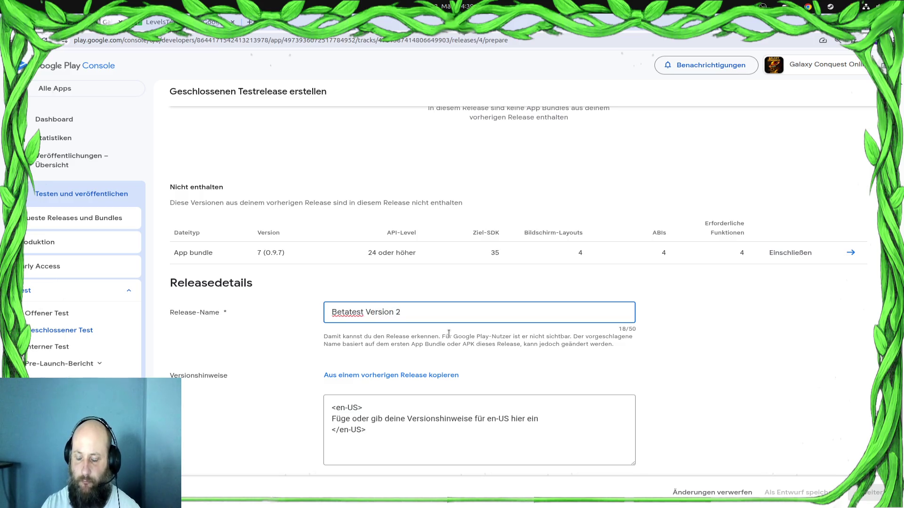
{"action": "left_click", "coordinate": [724, 311]}
Confirm the uploaded bundle now lists version 7 (0.9.7) in the upload box
{"action": "scroll", "coordinate": [725, 312], "scroll_direction": "up", "scroll_amount": 5}
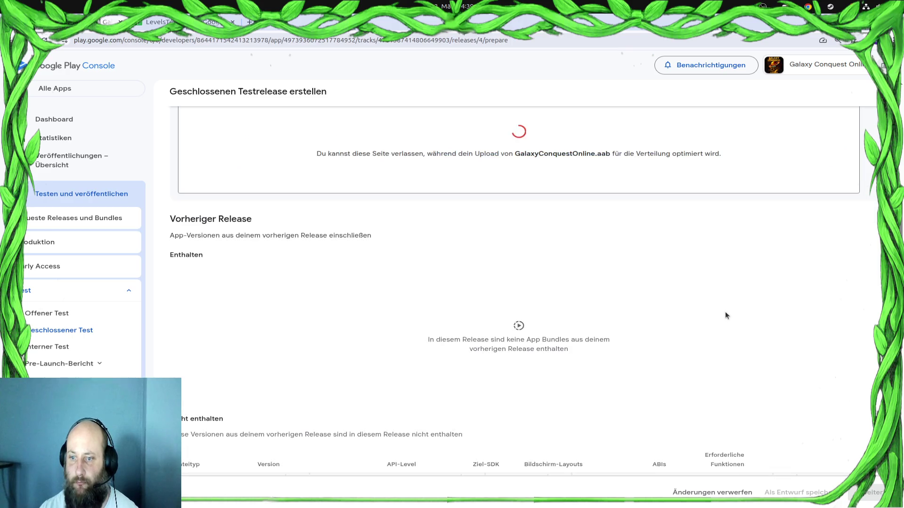
{"action": "scroll", "coordinate": [725, 312], "scroll_direction": "up", "scroll_amount": 3}
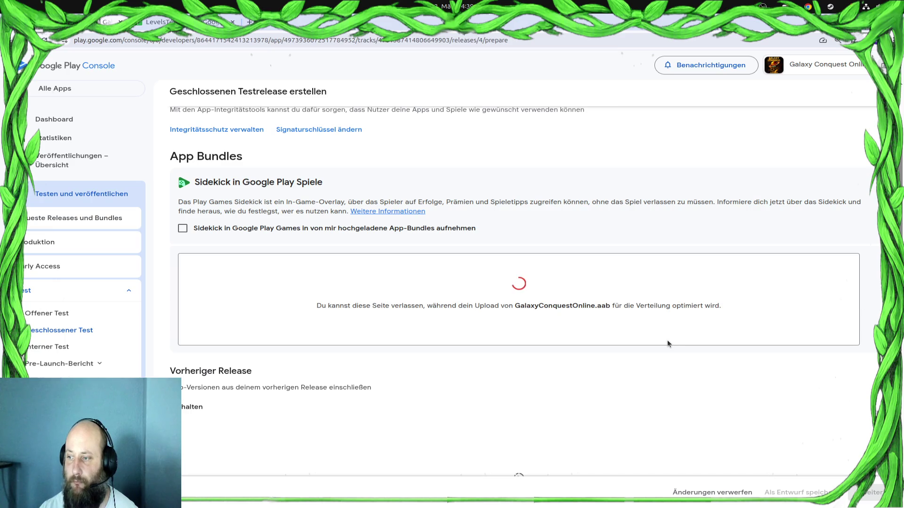
{"action": "scroll", "coordinate": [666, 343], "scroll_direction": "down", "scroll_amount": 5}
{"action": "scroll", "coordinate": [664, 340], "scroll_direction": "down", "scroll_amount": 3}
{"action": "left_click", "coordinate": [561, 281]}
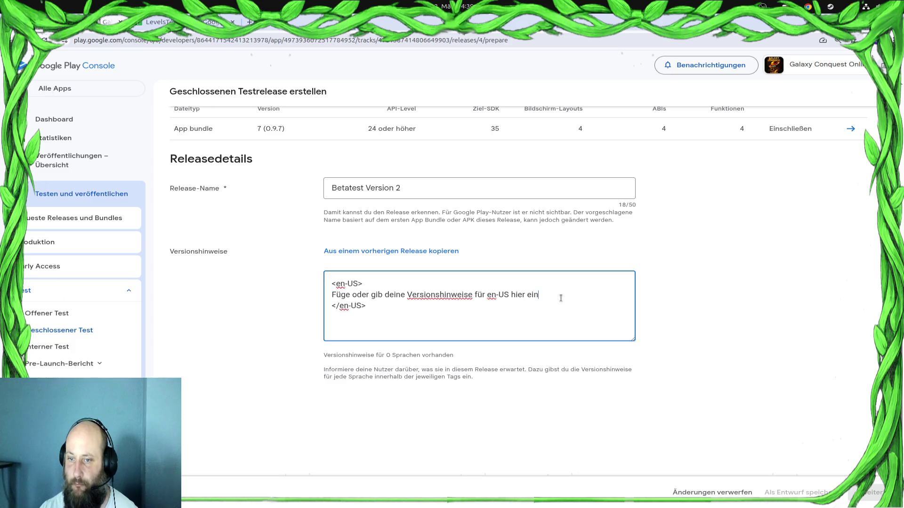
Replace the en-US placeholder line in the release notes with 0.9.8
{"action": "mouse_move", "coordinate": [559, 297]}
{"action": "left_mouse_down"}
{"action": "mouse_move", "coordinate": [298, 284]}
{"action": "mouse_move", "coordinate": [296, 303]}
{"action": "left_mouse_up"}
{"action": "type", "text": "0.96."}
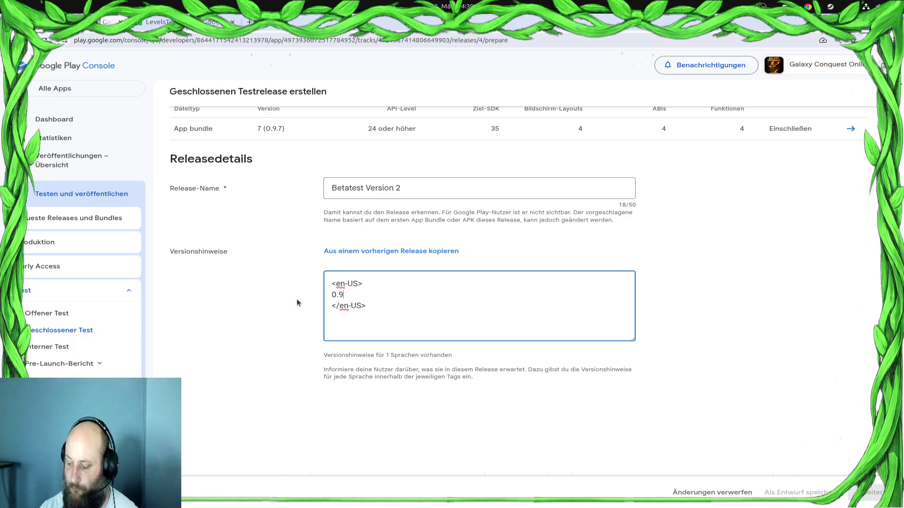
{"action": "key", "text": "BackSpace"}
{"action": "key", "text": "BackSpace"}
{"action": "type", "text": ".88"}
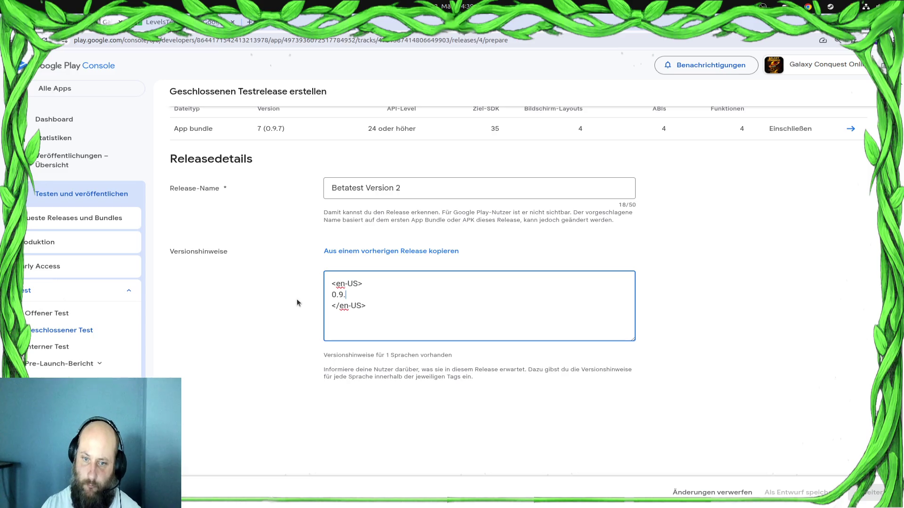
{"action": "key", "text": "BackSpace"}
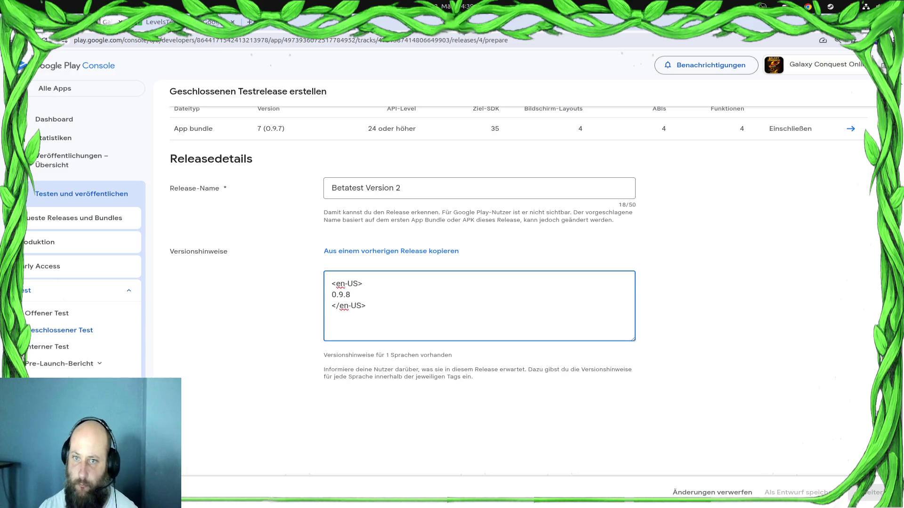
{"action": "scroll", "coordinate": [718, 292], "scroll_direction": "up", "scroll_amount": 1}
{"action": "left_click", "coordinate": [718, 290]}
Review the release draft and proceed to the preview-and-confirm step
{"action": "scroll", "coordinate": [753, 306], "scroll_direction": "up", "scroll_amount": 4}
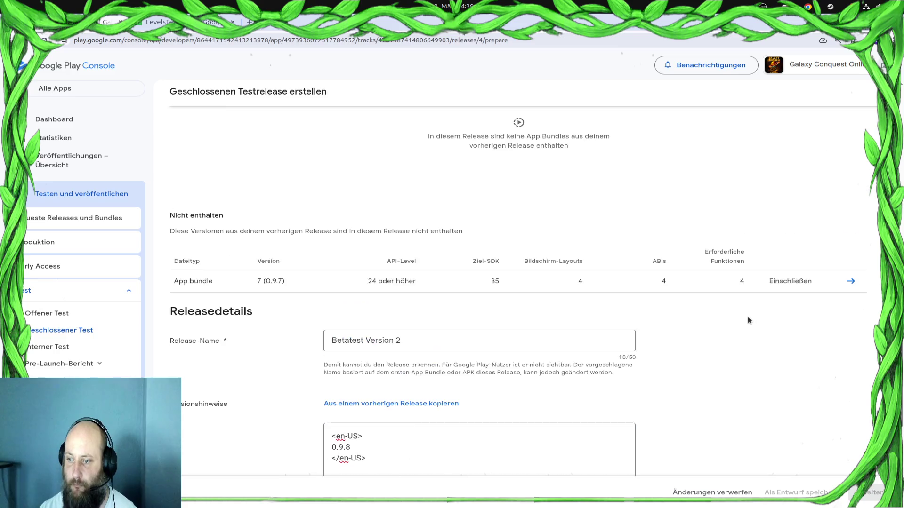
{"action": "scroll", "coordinate": [748, 330], "scroll_direction": "up", "scroll_amount": 6}
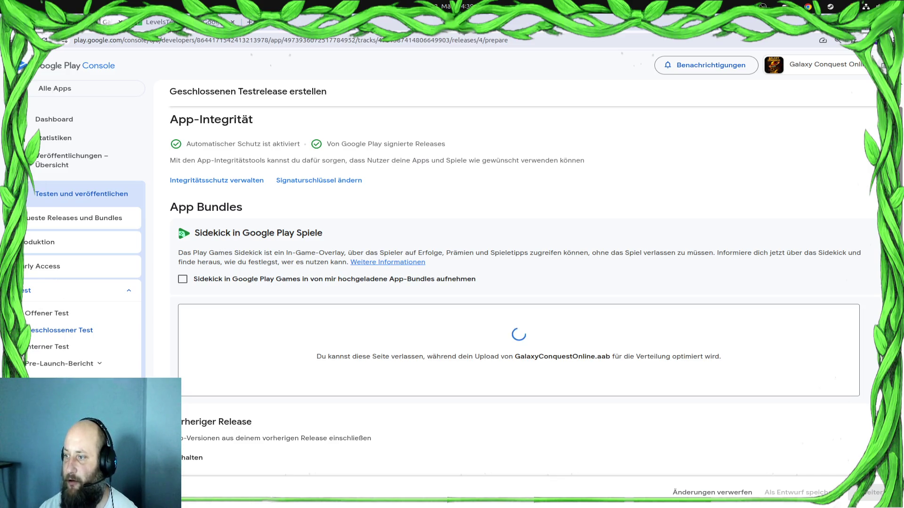
{"action": "scroll", "coordinate": [659, 447], "scroll_direction": "down", "scroll_amount": 15}
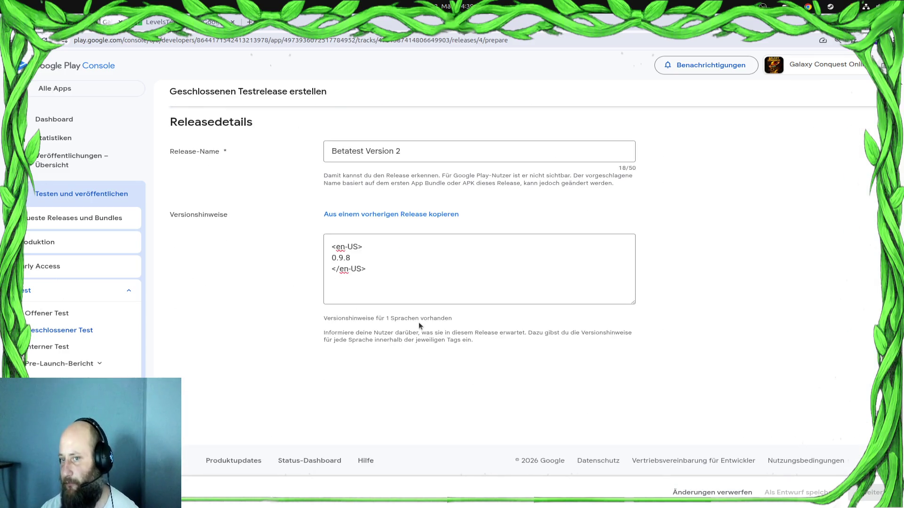
{"action": "scroll", "coordinate": [490, 307], "scroll_direction": "up", "scroll_amount": 10}
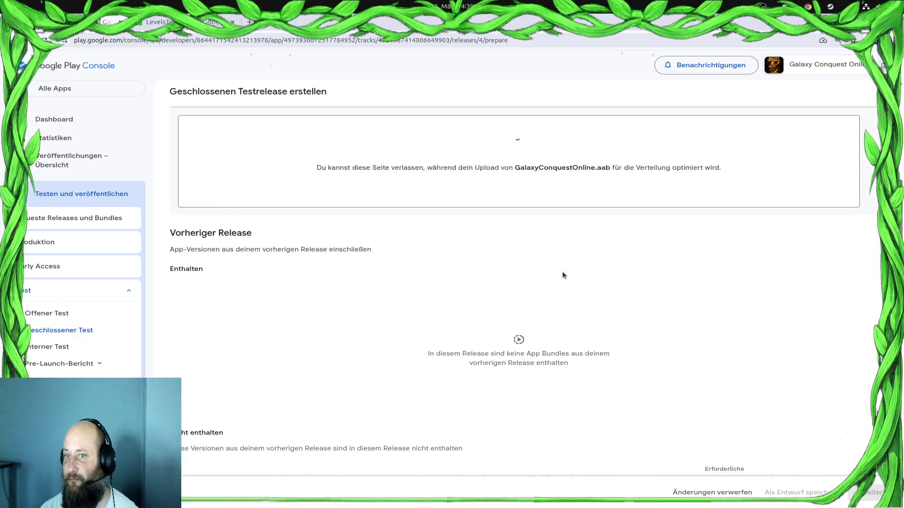
{"action": "scroll", "coordinate": [562, 276], "scroll_direction": "up", "scroll_amount": 2}
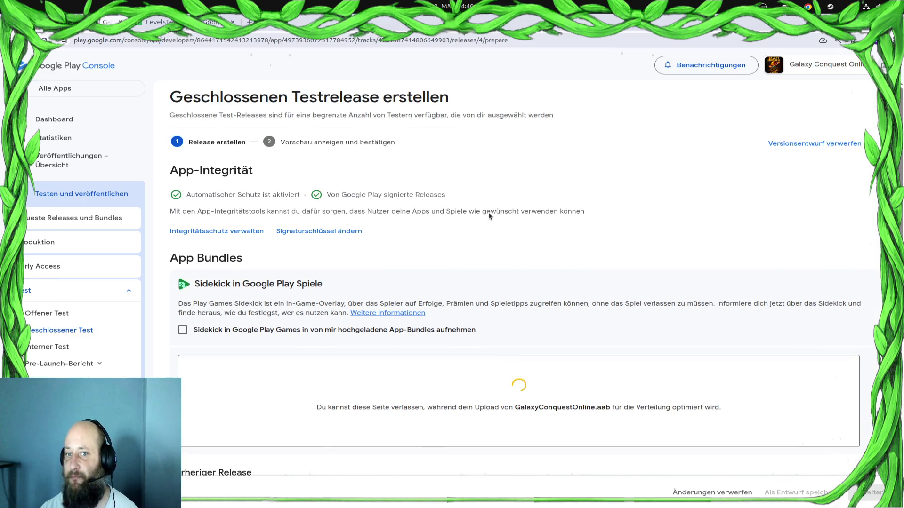
{"action": "scroll", "coordinate": [649, 240], "scroll_direction": "down", "scroll_amount": 10}
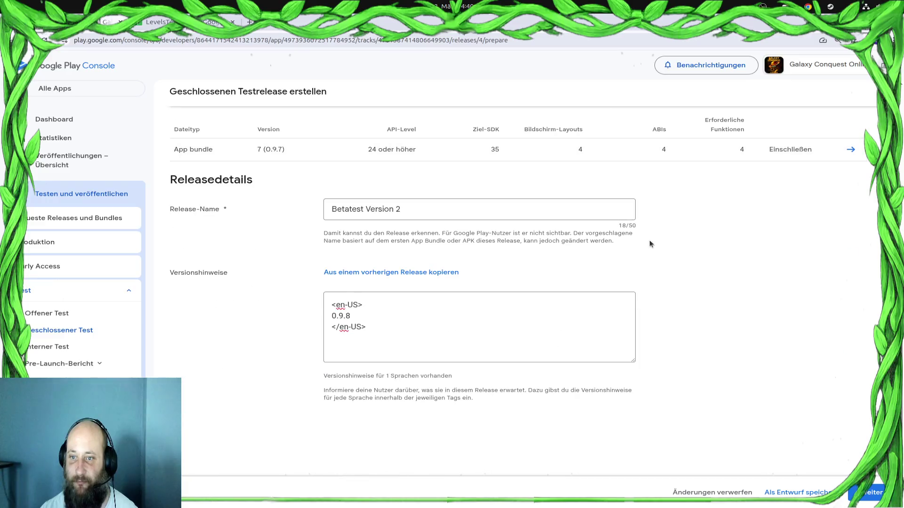
{"action": "left_click", "coordinate": [879, 493]}
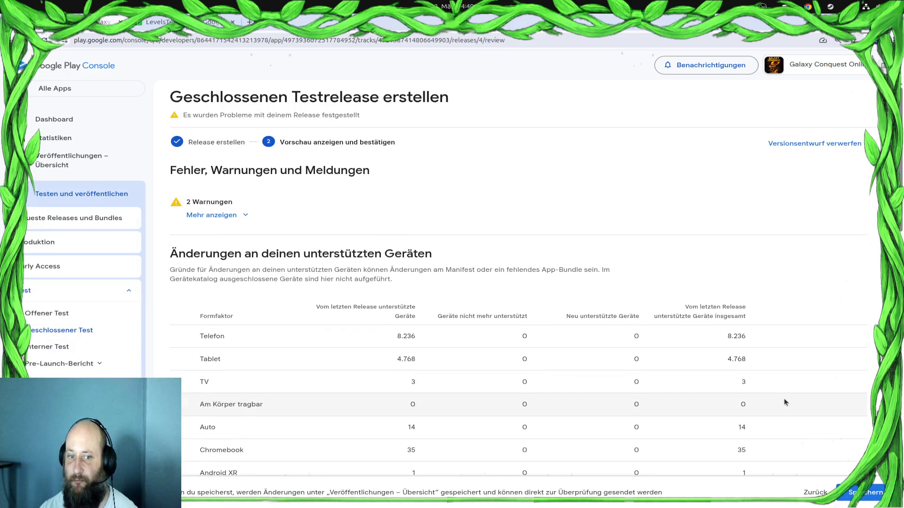
Expand the two warnings, save Betatest Version 2, and go to the publishing overview
{"action": "left_click", "coordinate": [242, 215]}
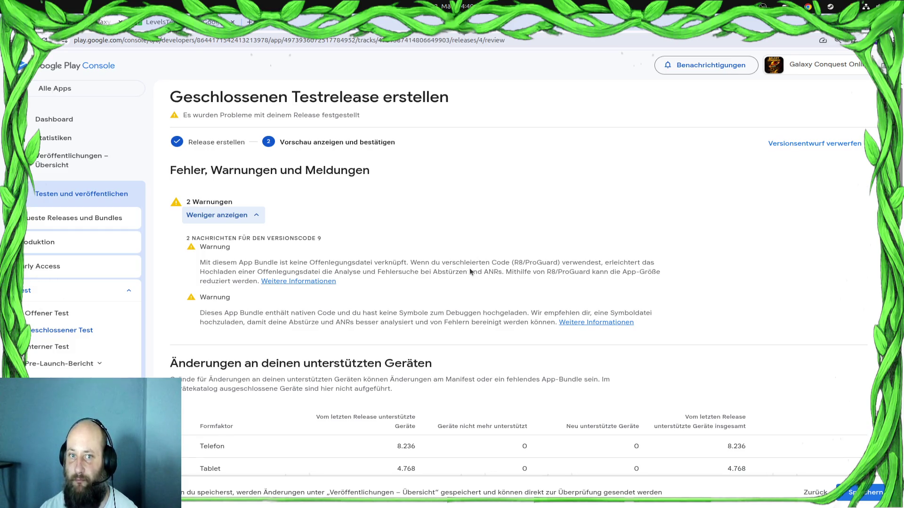
{"action": "left_click", "coordinate": [870, 497]}
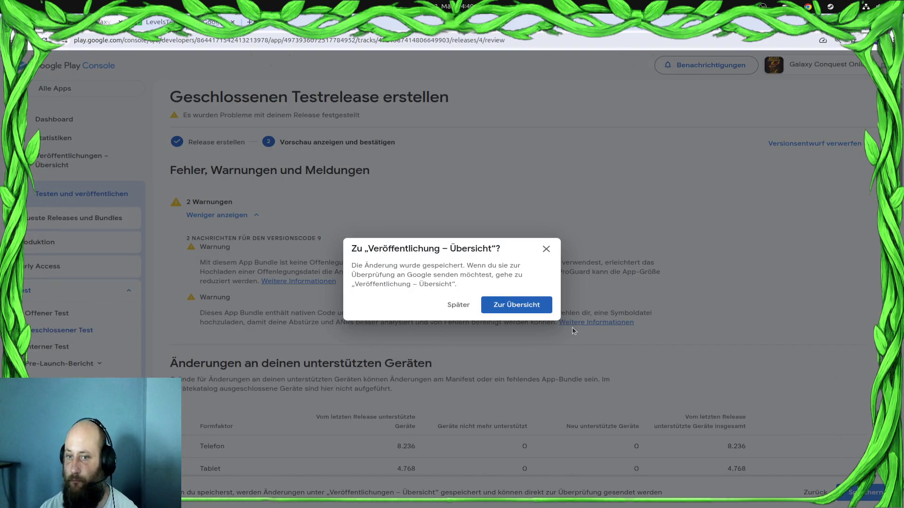
{"action": "left_click", "coordinate": [517, 306]}
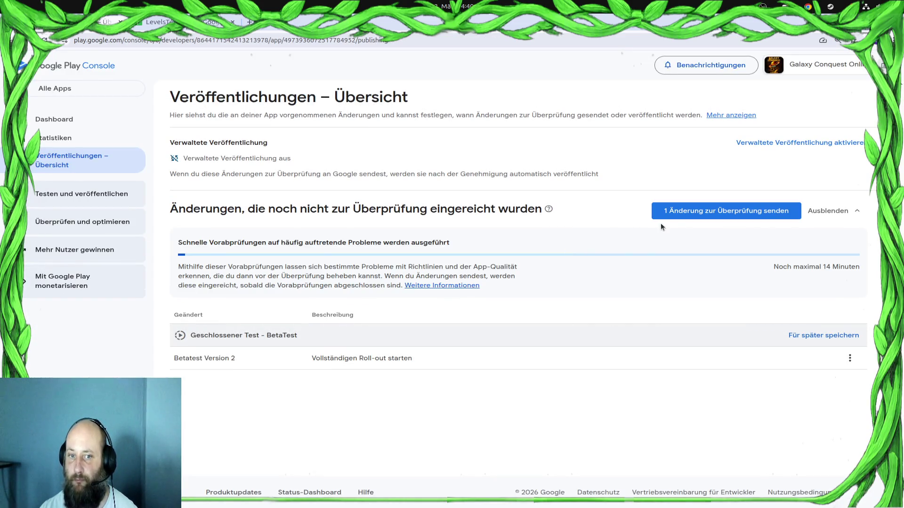
Send the Betatest Version 2 change to Google for review, then switch to LevelsTestSheet
{"action": "left_click", "coordinate": [686, 217]}
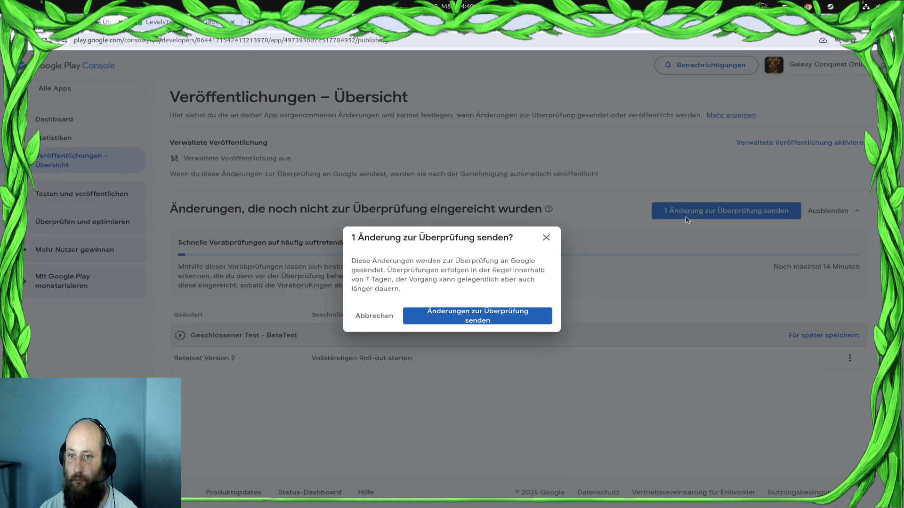
{"action": "left_click", "coordinate": [488, 310]}
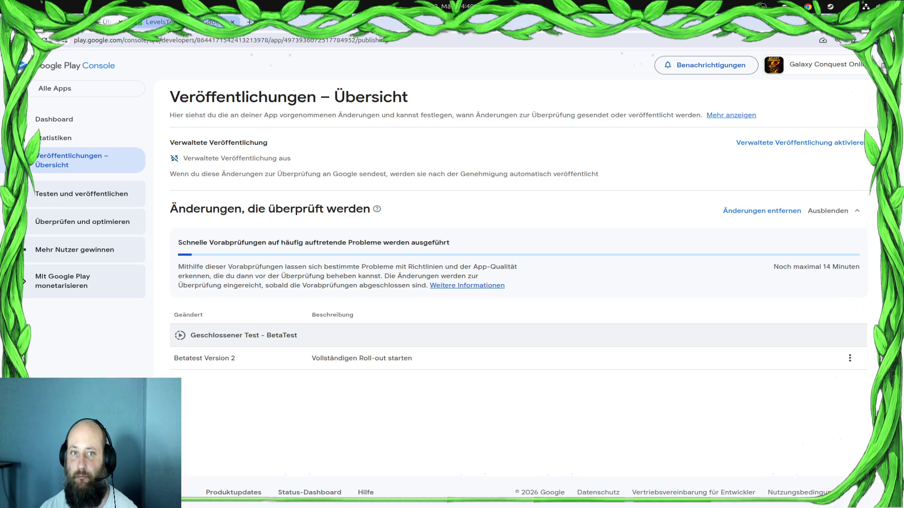
{"action": "left_click", "coordinate": [155, 21]}
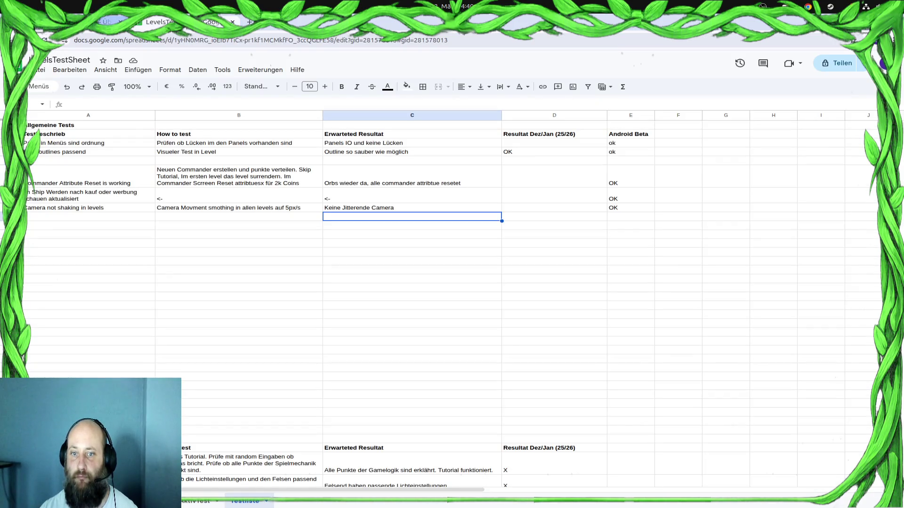
Switch back to the Play Console tab to watch the pre-check countdown for Betatest Version 2
{"action": "left_click", "coordinate": [103, 22]}
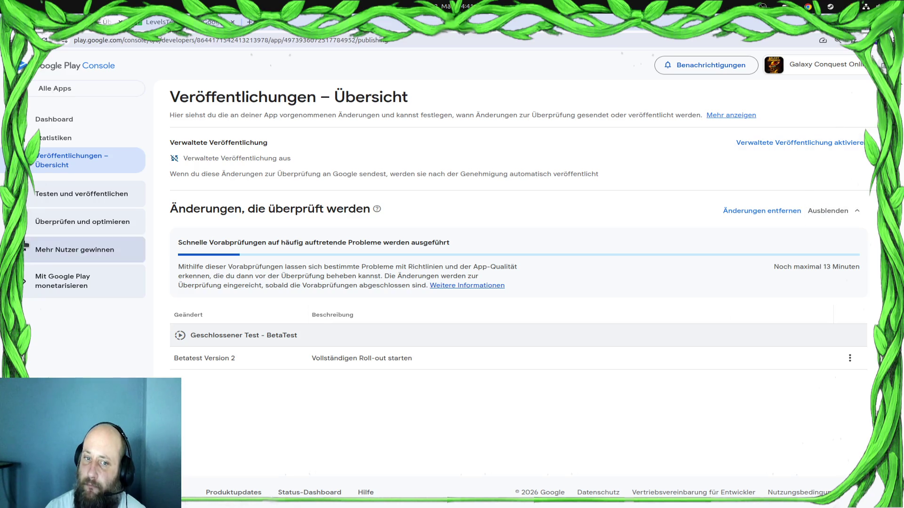
{"action": "left_click_drag", "start_coordinate": [177, 241], "coordinate": [475, 334]}
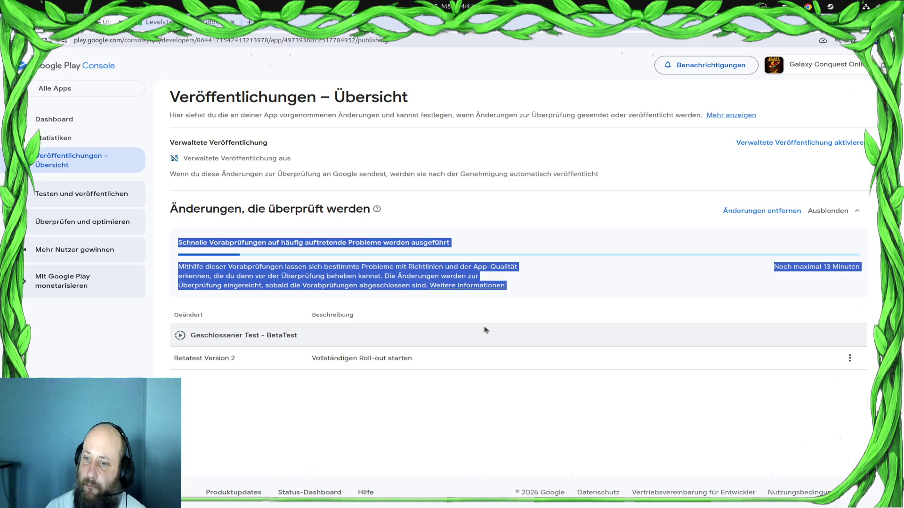
{"action": "mouse_move", "coordinate": [546, 288]}
{"action": "left_mouse_down"}
{"action": "mouse_move", "coordinate": [182, 285]}
{"action": "mouse_move", "coordinate": [187, 188]}
{"action": "mouse_move", "coordinate": [181, 211]}
{"action": "mouse_move", "coordinate": [510, 359]}
{"action": "left_mouse_up"}
{"action": "left_click", "coordinate": [165, 221]}
{"action": "left_click", "coordinate": [585, 432]}
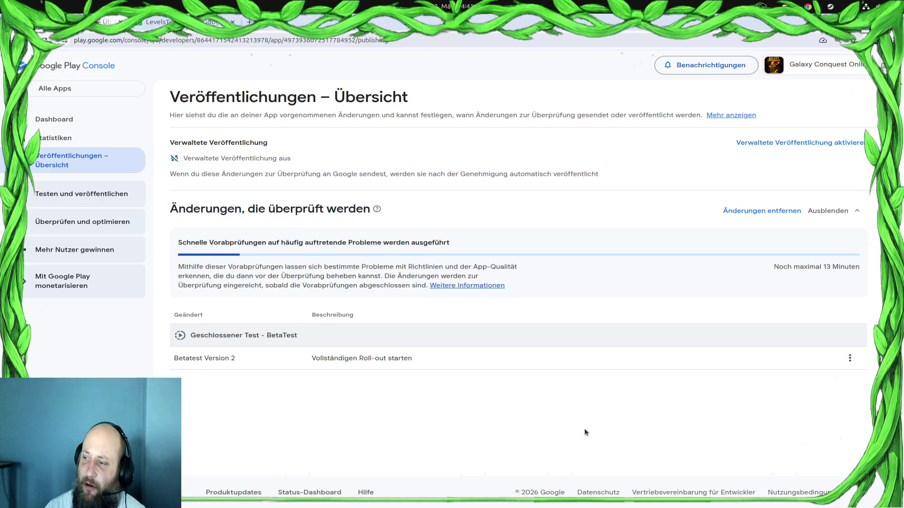
{"action": "mouse_move", "coordinate": [589, 457]}
{"action": "left_mouse_down"}
{"action": "mouse_move", "coordinate": [179, 264]}
{"action": "mouse_move", "coordinate": [169, 81]}
{"action": "left_mouse_up"}
{"action": "mouse_move", "coordinate": [515, 467]}
{"action": "left_mouse_down"}
{"action": "mouse_move", "coordinate": [529, 462]}
{"action": "mouse_move", "coordinate": [254, 123]}
{"action": "mouse_move", "coordinate": [228, 96]}
{"action": "mouse_move", "coordinate": [182, 77]}
{"action": "left_mouse_up"}
{"action": "left_click", "coordinate": [185, 74]}
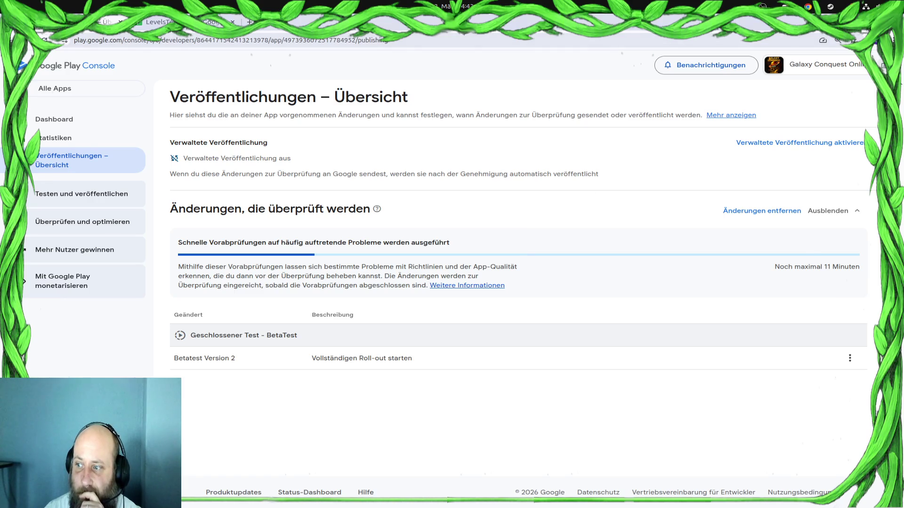
{"action": "key", "text": "alt+Tab"}
Hide GIMP and bring Godot's Export dialog forward, glancing at the Resources tab
{"action": "left_click", "coordinate": [766, 182]}
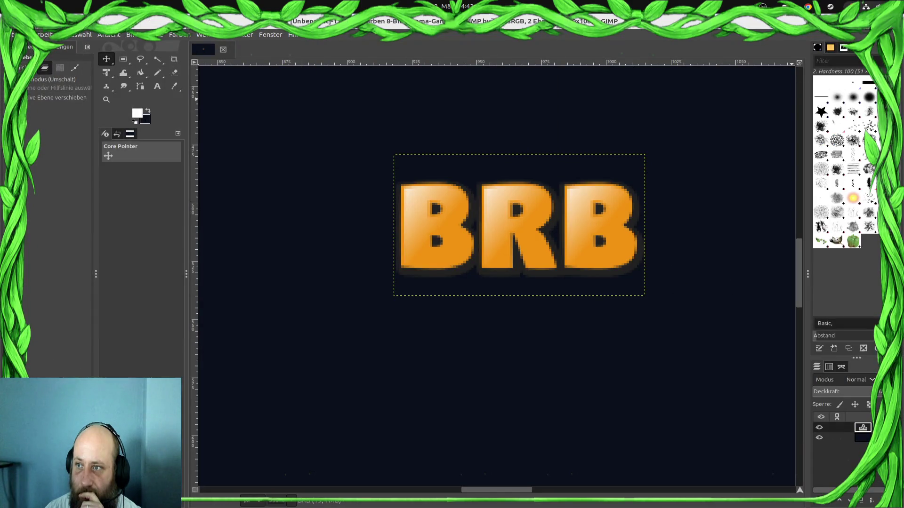
{"action": "key", "text": "super+h"}
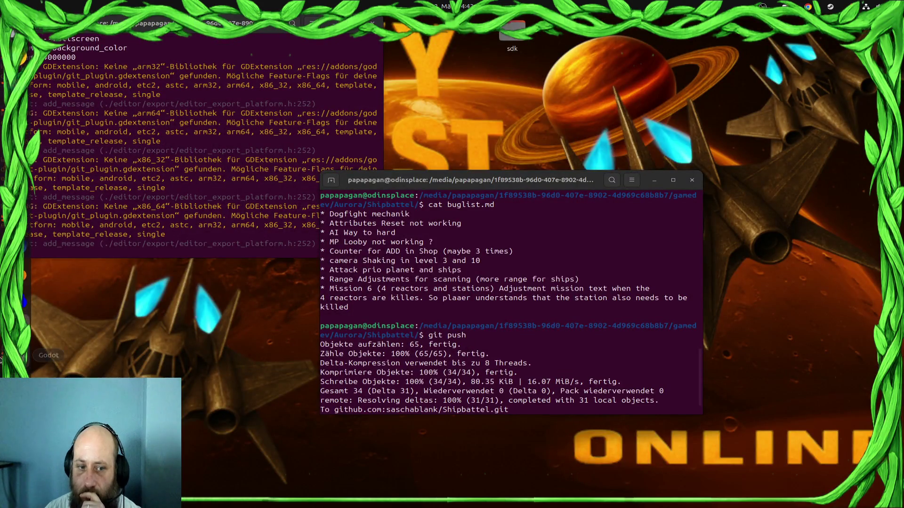
{"action": "left_click", "coordinate": [14, 356]}
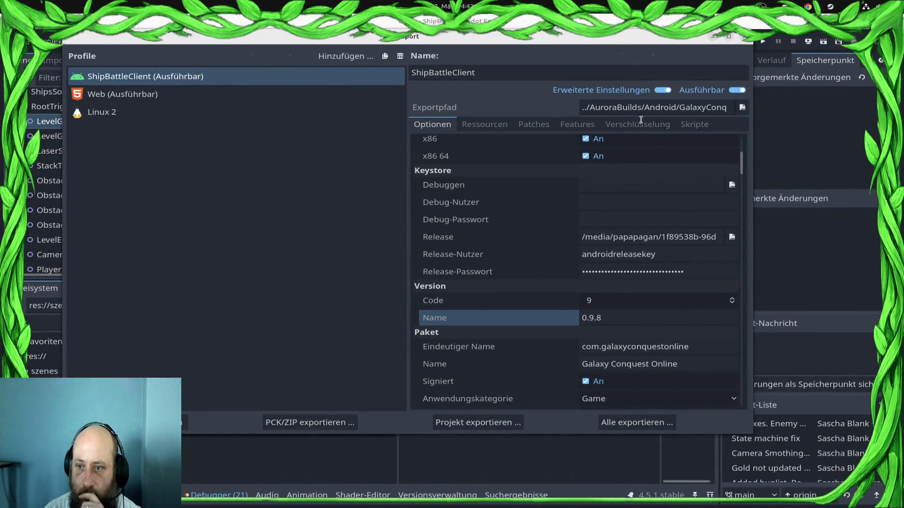
{"action": "scroll", "coordinate": [471, 277], "scroll_direction": "up", "scroll_amount": 3}
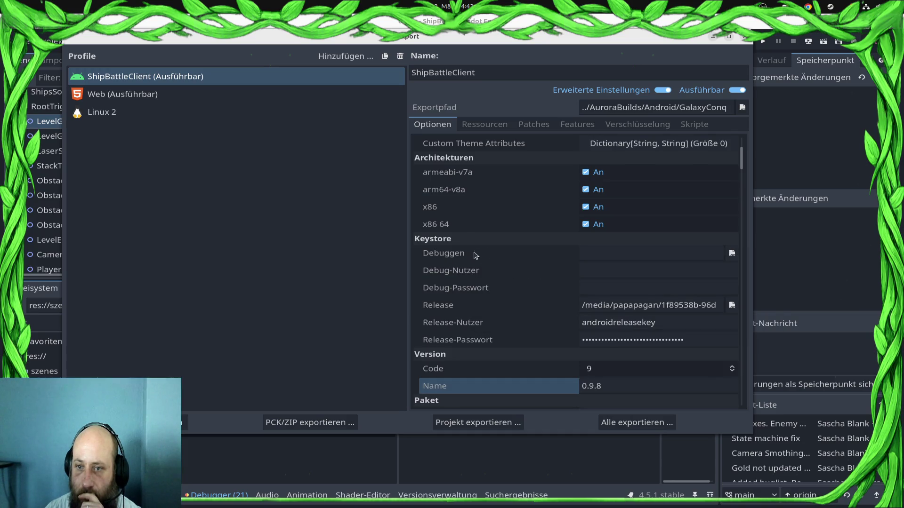
{"action": "scroll", "coordinate": [476, 255], "scroll_direction": "up", "scroll_amount": 5}
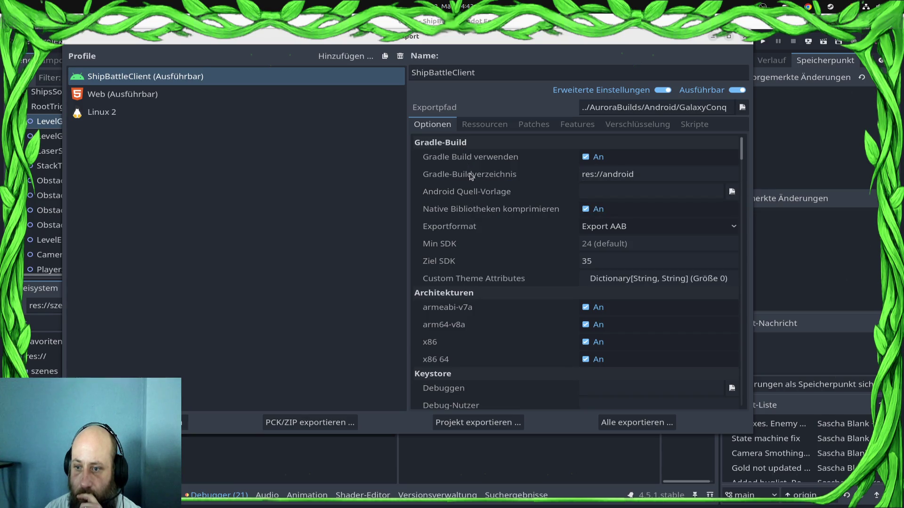
{"action": "left_click", "coordinate": [485, 124]}
{"action": "left_click", "coordinate": [435, 124]}
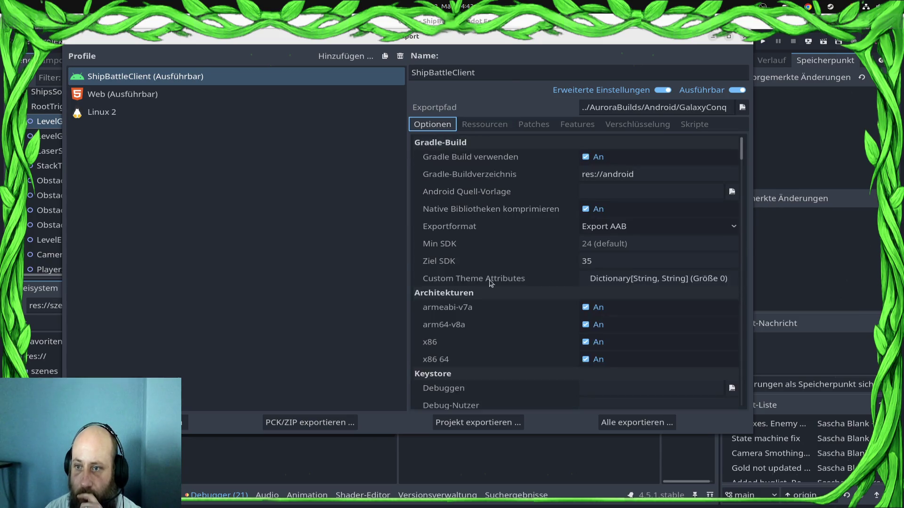
Scroll the Android preset options, confirming version name 0.9.8 and version code 9
{"action": "scroll", "coordinate": [490, 283], "scroll_direction": "down", "scroll_amount": 8}
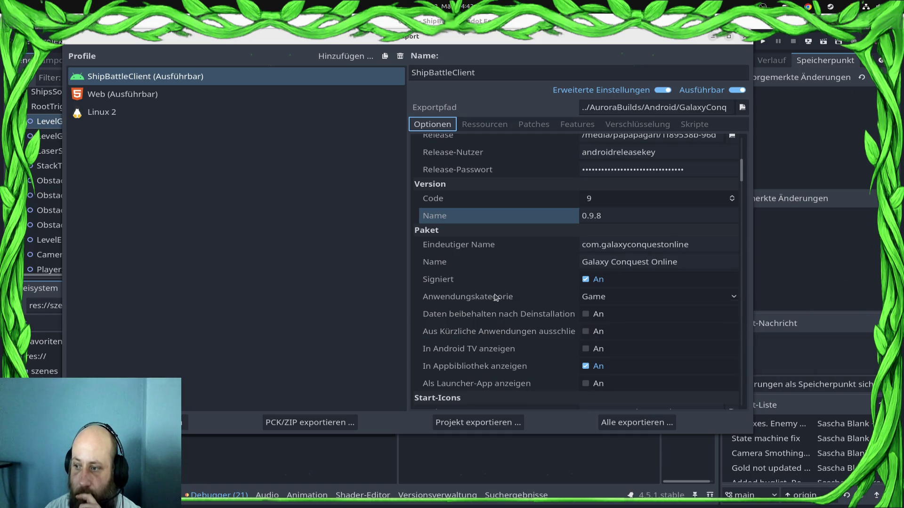
{"action": "mouse_move", "coordinate": [488, 284]}
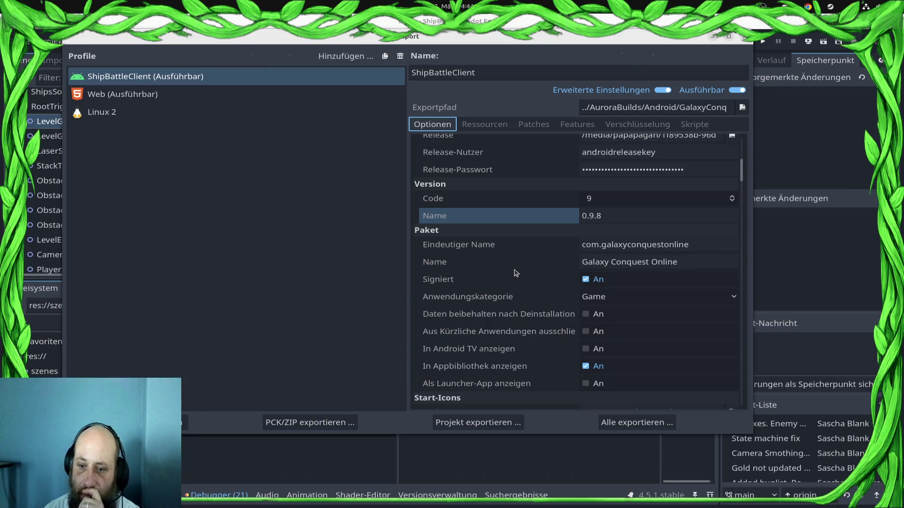
{"action": "mouse_move", "coordinate": [487, 317]}
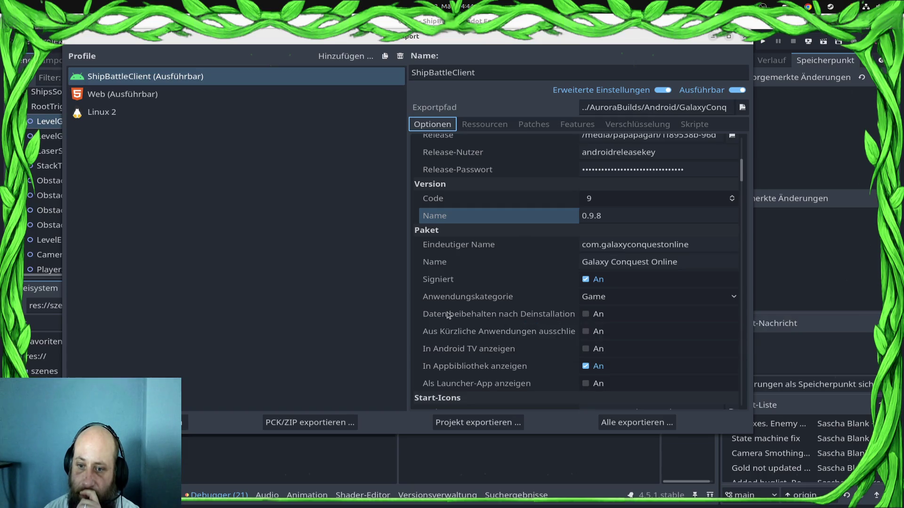
{"action": "scroll", "coordinate": [477, 304], "scroll_direction": "down", "scroll_amount": 5}
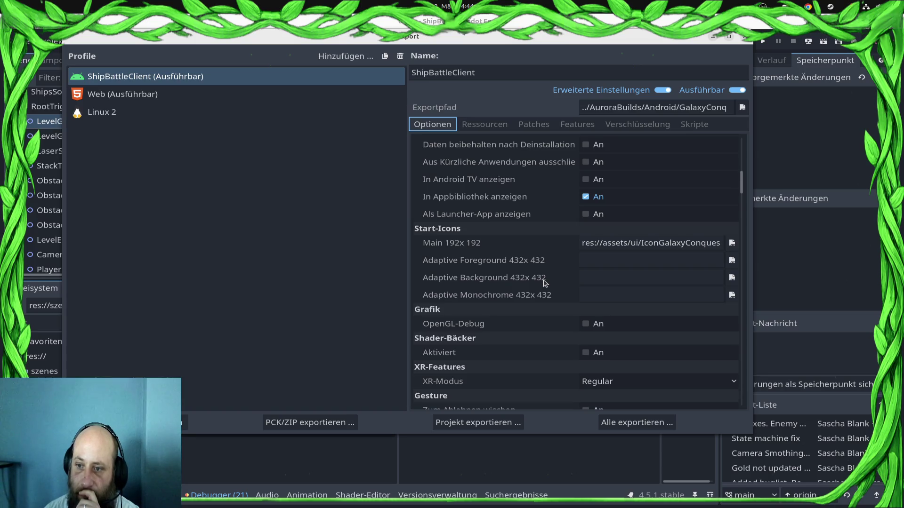
{"action": "mouse_move", "coordinate": [541, 279]}
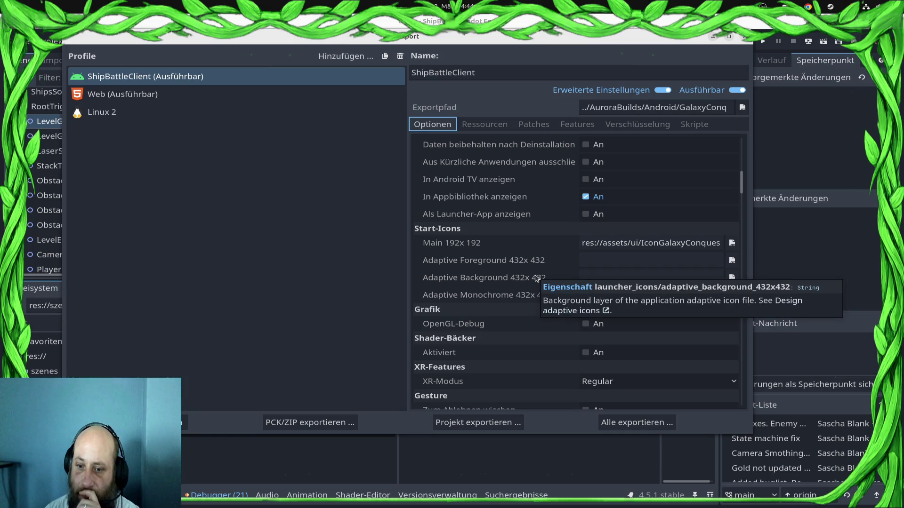
{"action": "scroll", "coordinate": [535, 278], "scroll_direction": "down", "scroll_amount": 4}
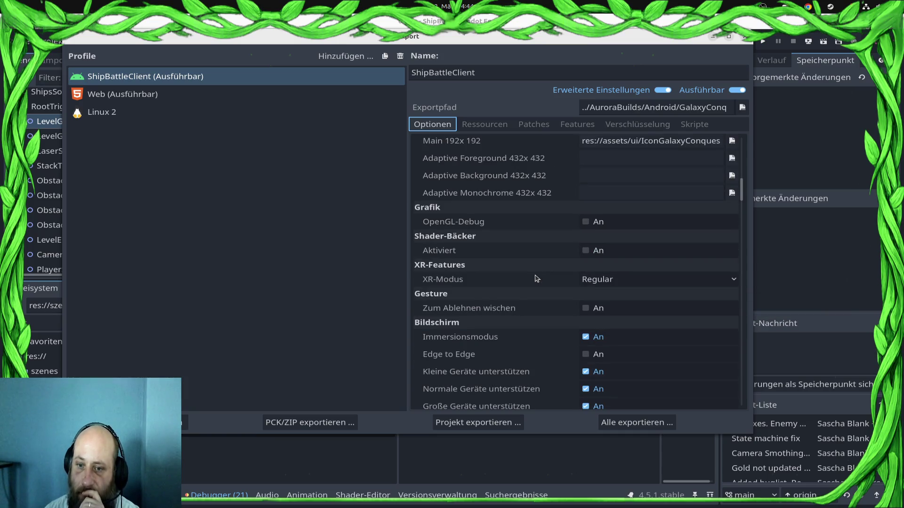
{"action": "scroll", "coordinate": [535, 278], "scroll_direction": "down", "scroll_amount": 1}
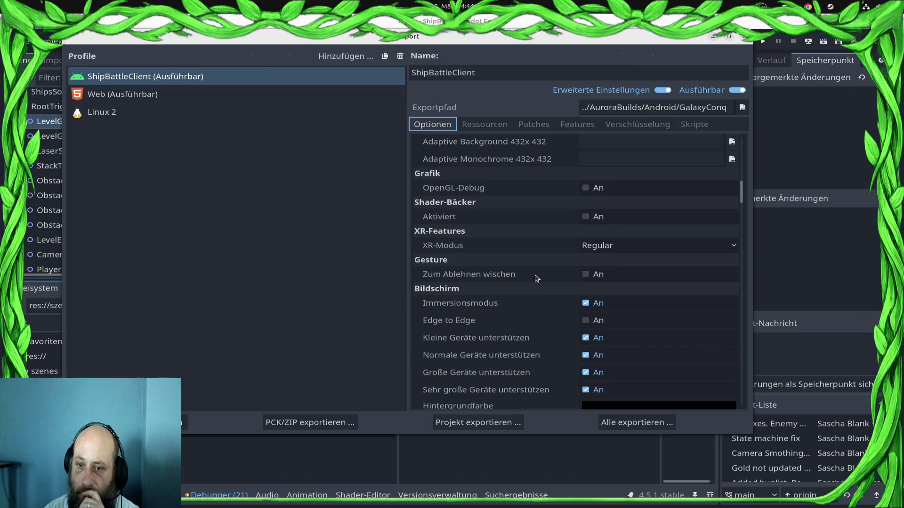
{"action": "scroll", "coordinate": [535, 279], "scroll_direction": "down", "scroll_amount": 5}
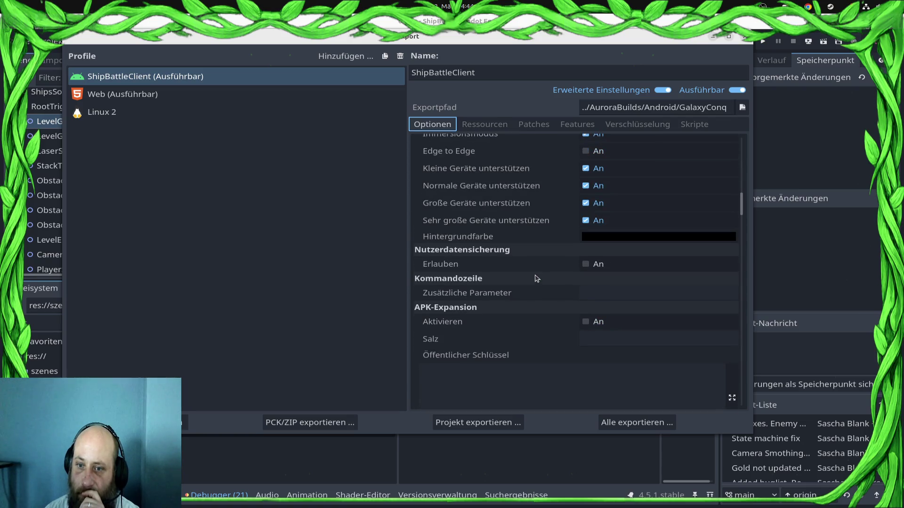
{"action": "scroll", "coordinate": [536, 278], "scroll_direction": "up", "scroll_amount": 3}
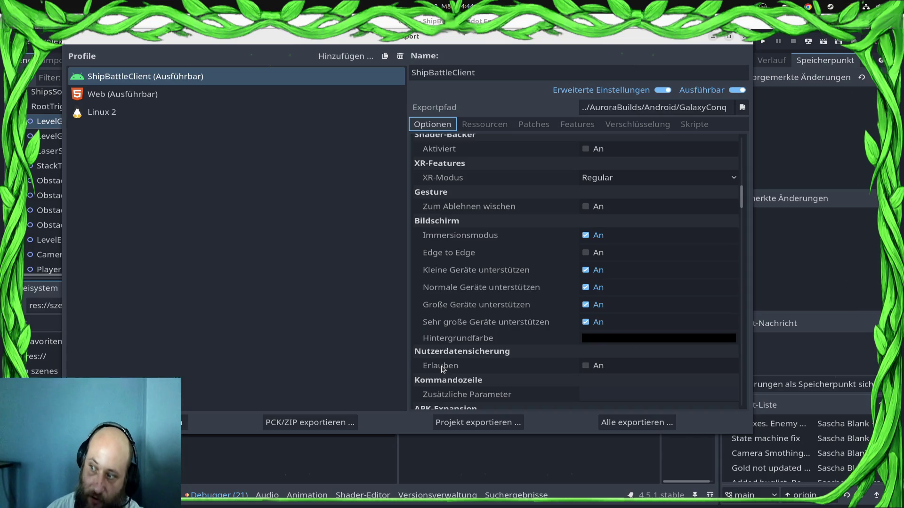
Scroll further to check the Internet and Access Network State permissions are enabled
{"action": "scroll", "coordinate": [466, 308], "scroll_direction": "down", "scroll_amount": 3}
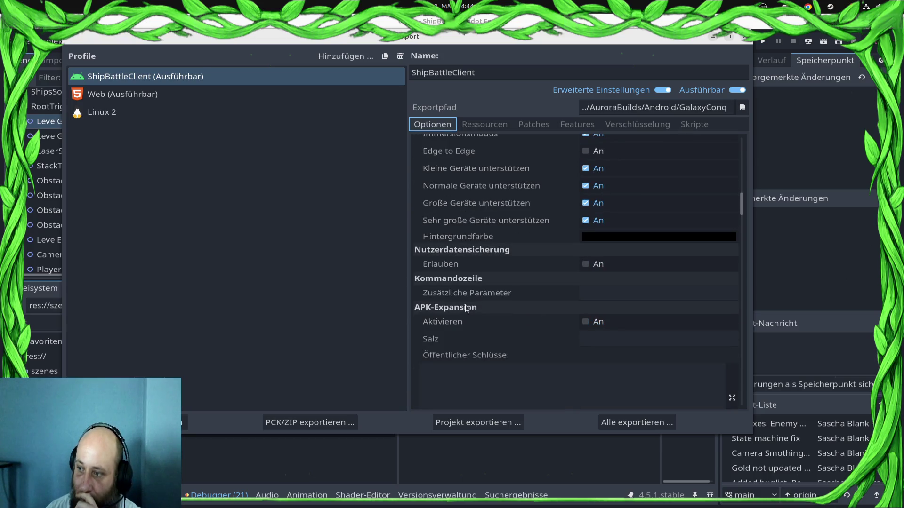
{"action": "scroll", "coordinate": [466, 309], "scroll_direction": "down", "scroll_amount": 3}
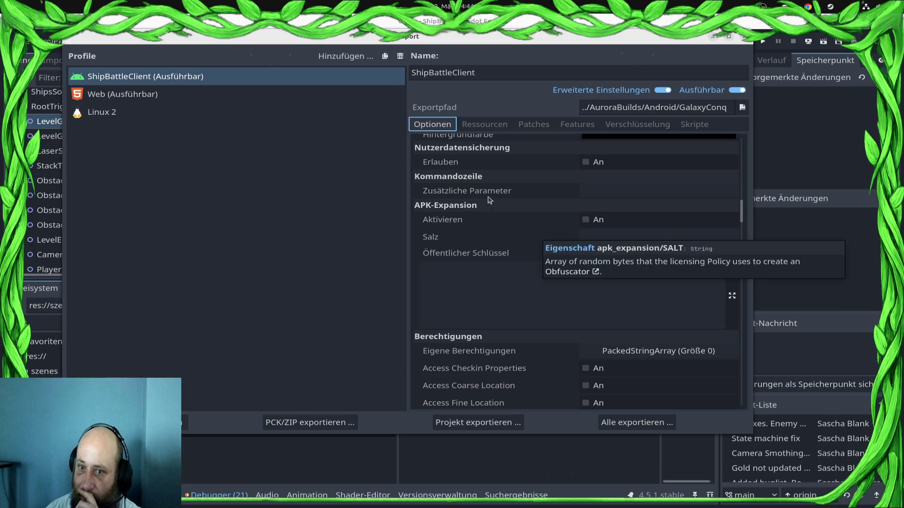
{"action": "mouse_move", "coordinate": [442, 222]}
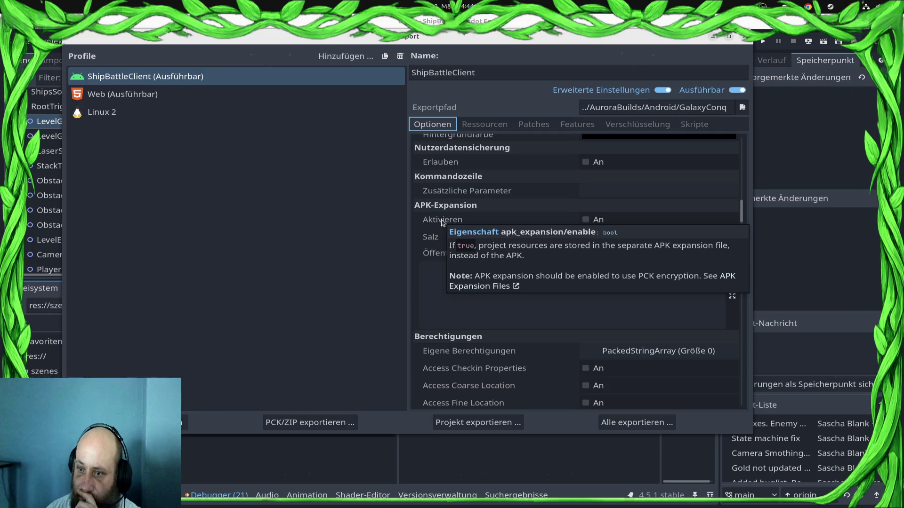
{"action": "mouse_move", "coordinate": [484, 368]}
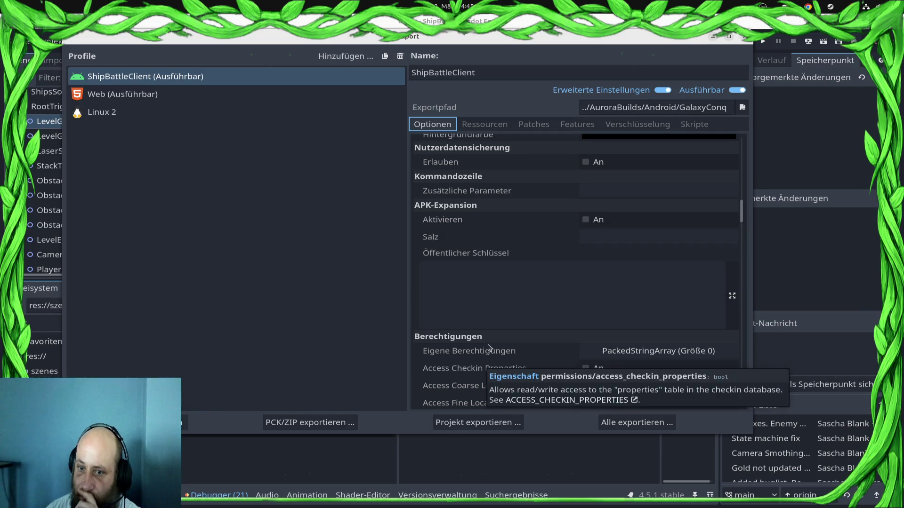
{"action": "scroll", "coordinate": [489, 349], "scroll_direction": "down", "scroll_amount": 3}
{"action": "scroll", "coordinate": [488, 351], "scroll_direction": "down", "scroll_amount": 20}
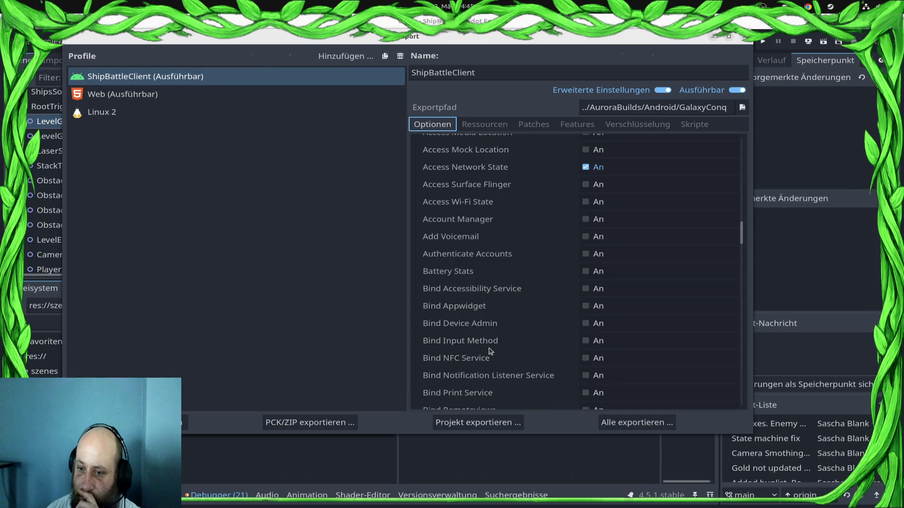
{"action": "scroll", "coordinate": [491, 349], "scroll_direction": "down", "scroll_amount": 20}
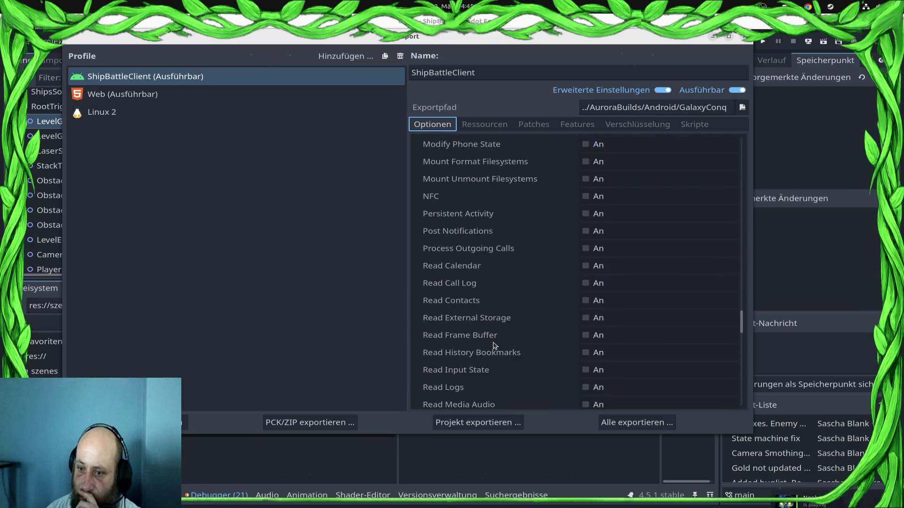
{"action": "scroll", "coordinate": [493, 346], "scroll_direction": "down", "scroll_amount": 20}
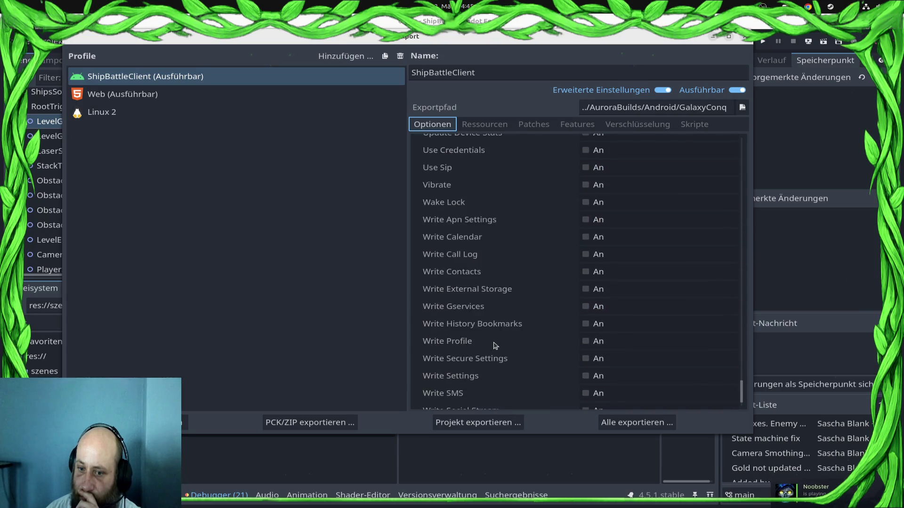
{"action": "scroll", "coordinate": [493, 346], "scroll_direction": "up", "scroll_amount": 20}
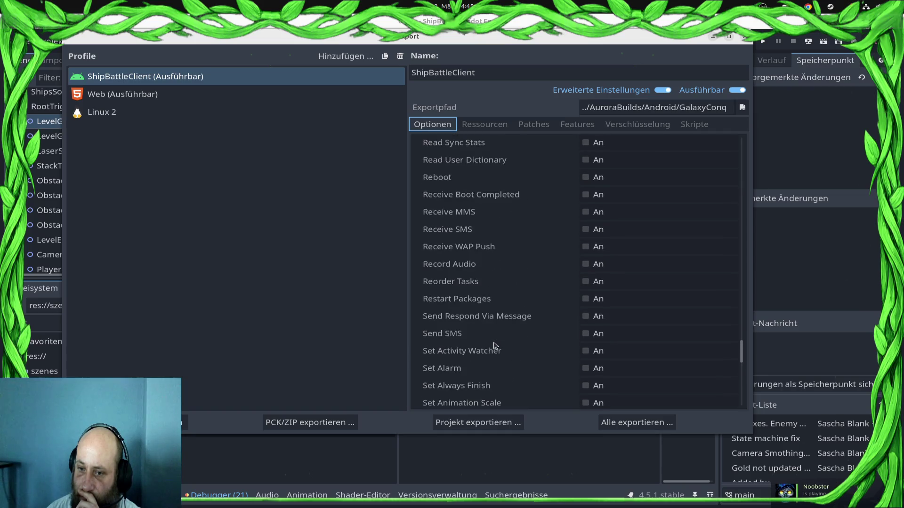
{"action": "scroll", "coordinate": [493, 346], "scroll_direction": "up", "scroll_amount": 4}
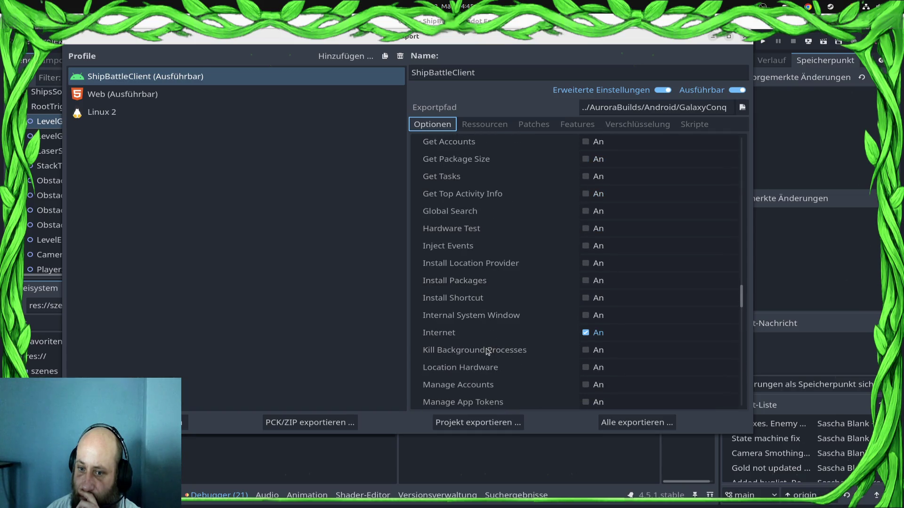
{"action": "scroll", "coordinate": [475, 336], "scroll_direction": "up", "scroll_amount": 6}
{"action": "scroll", "coordinate": [474, 337], "scroll_direction": "up", "scroll_amount": 15}
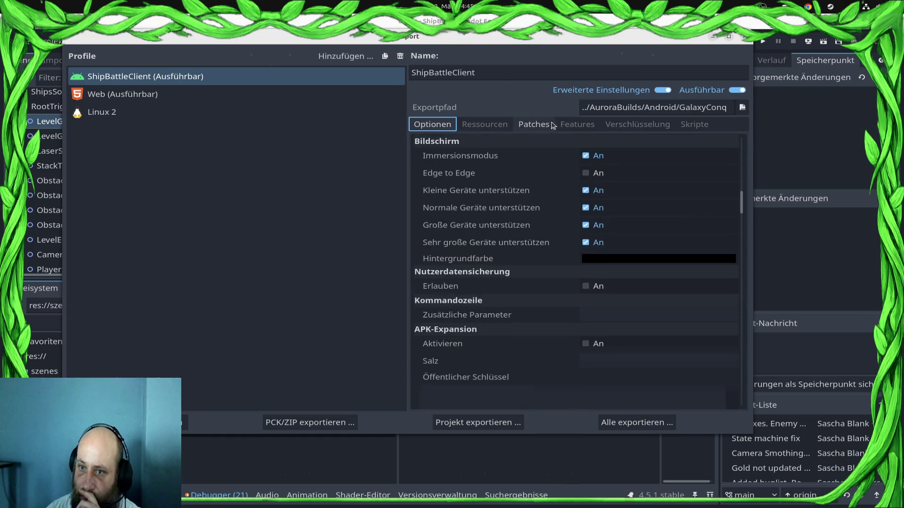
{"action": "left_click", "coordinate": [528, 126]}
{"action": "left_click", "coordinate": [577, 125]}
{"action": "left_click", "coordinate": [627, 127]}
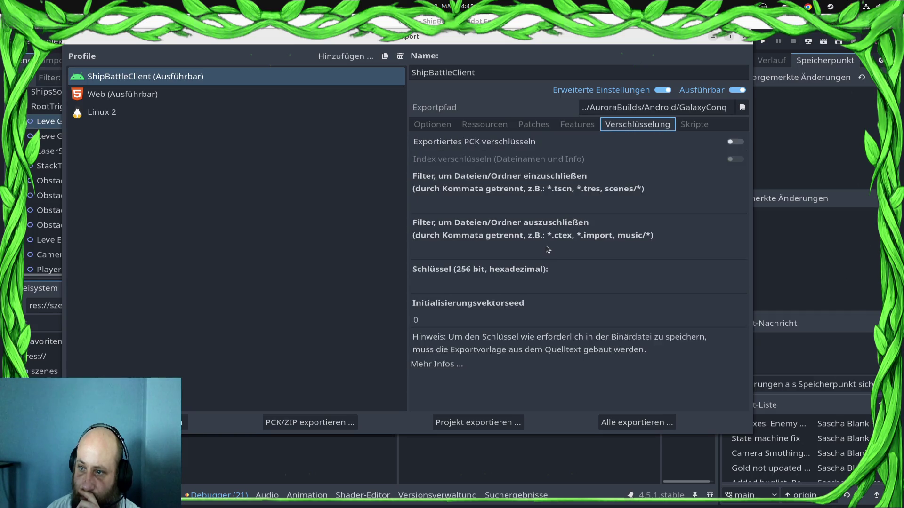
{"action": "left_click", "coordinate": [706, 124]}
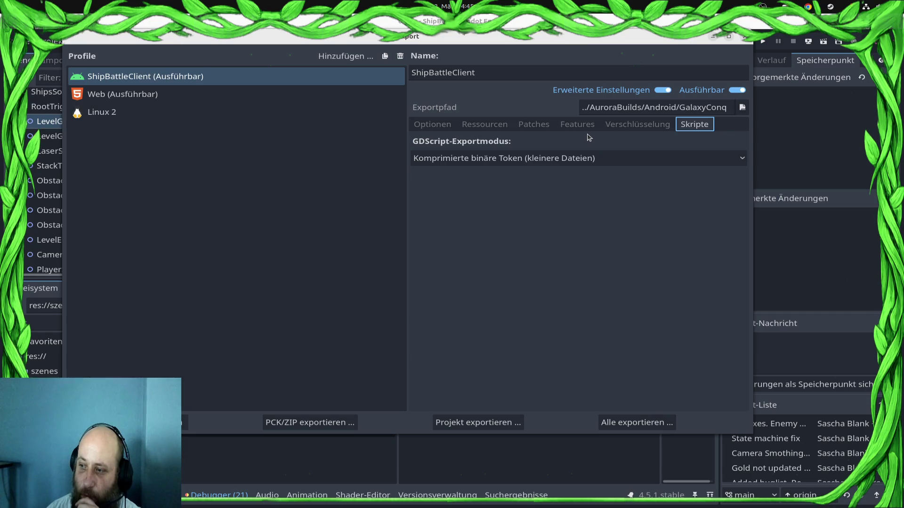
{"action": "left_click", "coordinate": [432, 127]}
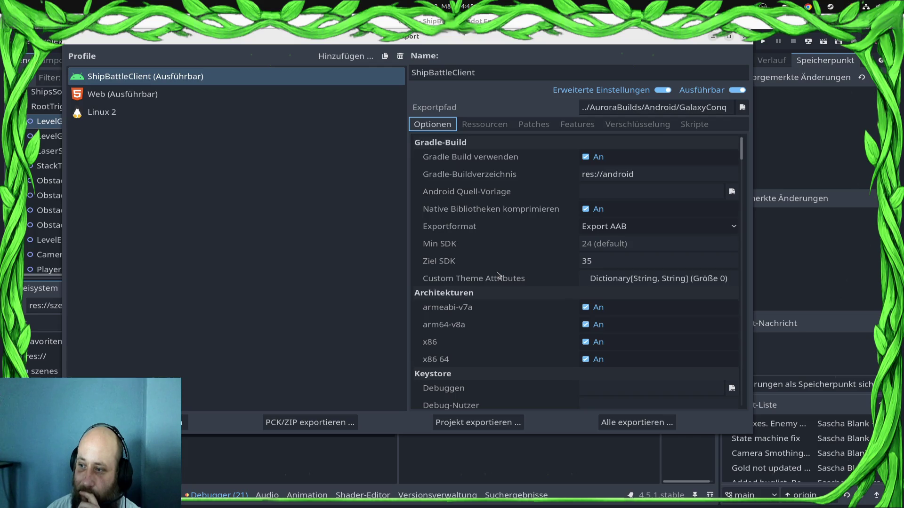
{"action": "mouse_move", "coordinate": [497, 275]}
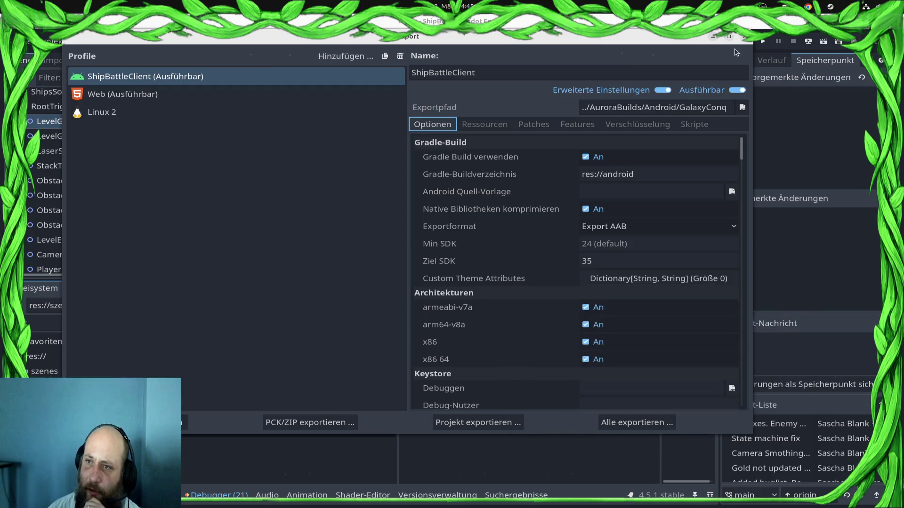
{"action": "left_click", "coordinate": [695, 125]}
{"action": "left_click", "coordinate": [441, 125]}
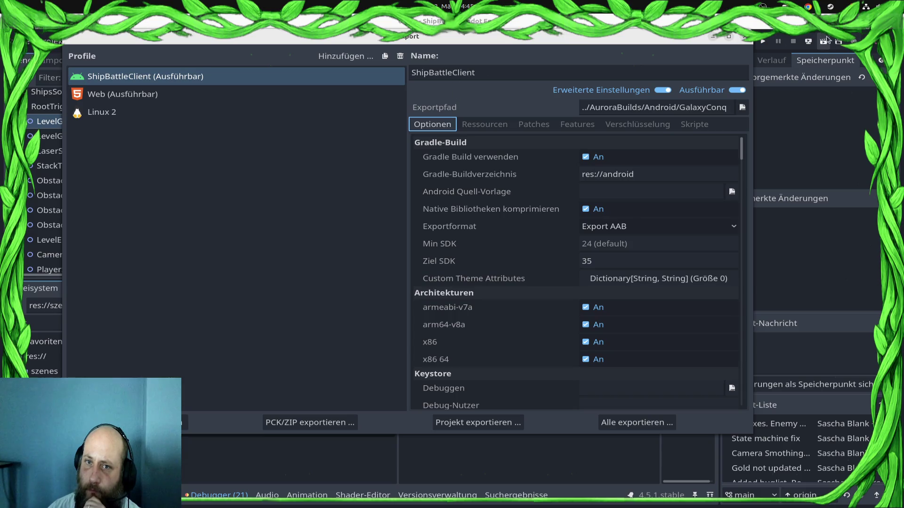
Close the Export dialog and bring up the LevelsTestSheet spreadsheet in Chrome
{"action": "key", "text": "Escape"}
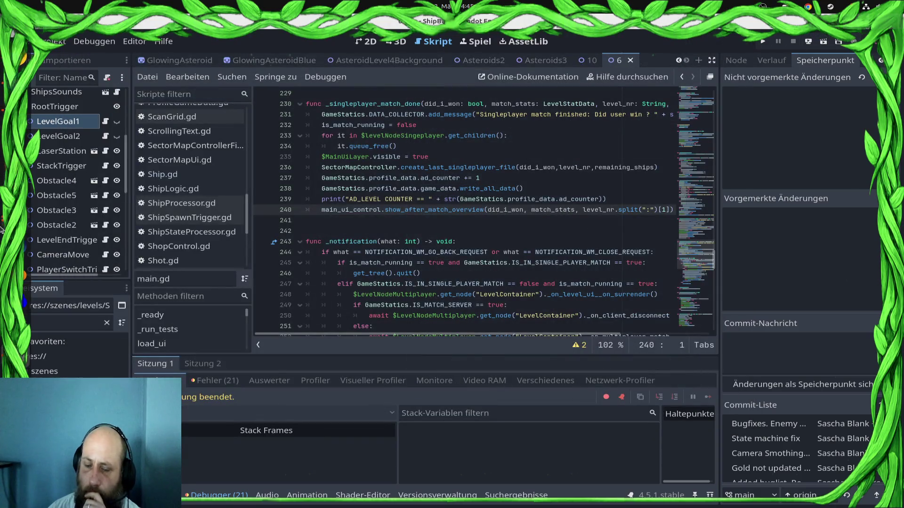
{"action": "key", "text": "alt+Tab"}
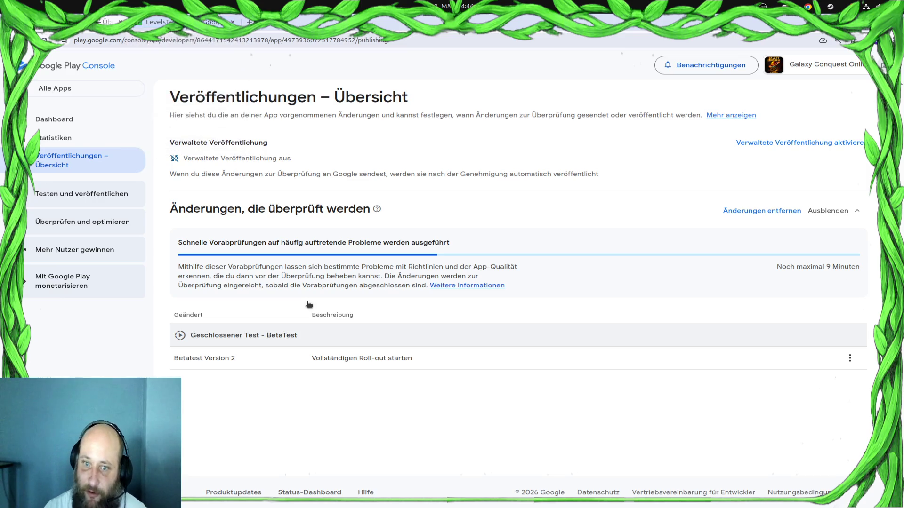
{"action": "left_click", "coordinate": [155, 22]}
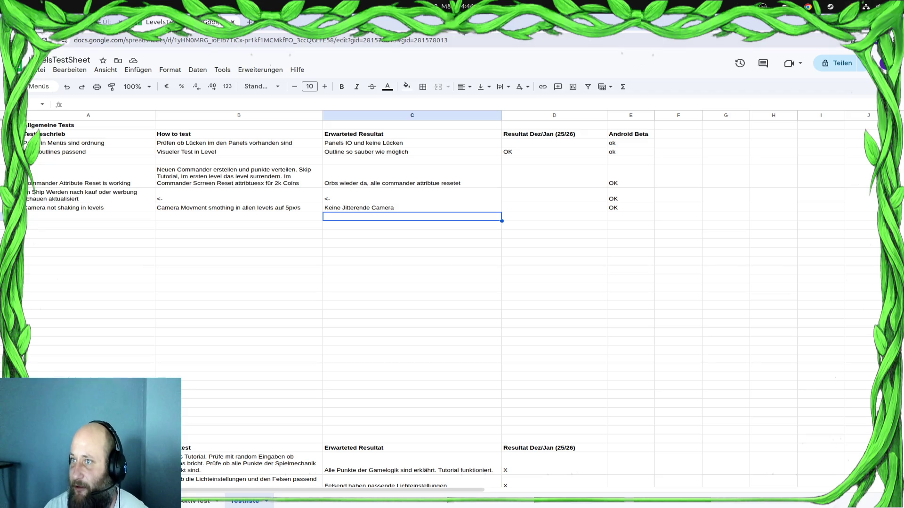
Look over the interstitial and reward ad functions in main.gd
{"action": "key", "text": "alt+Tab"}
{"action": "scroll", "coordinate": [636, 181], "scroll_direction": "down", "scroll_amount": 15}
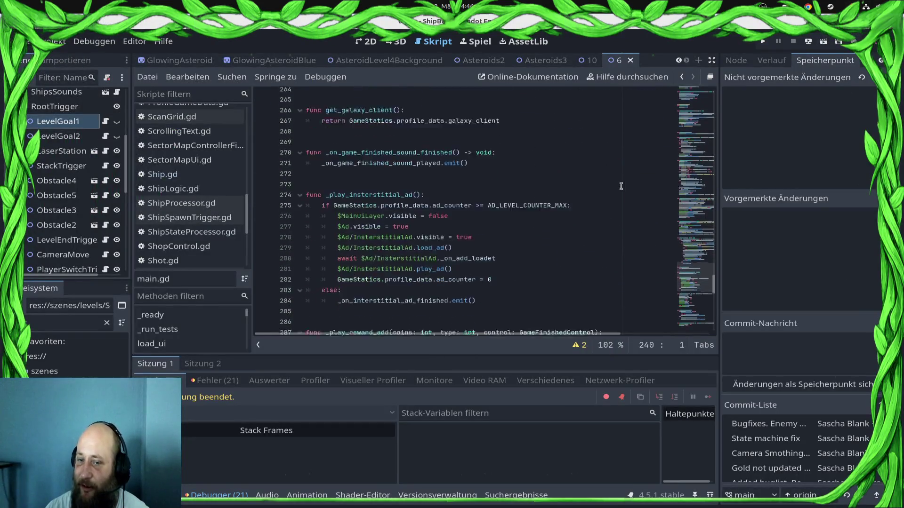
{"action": "scroll", "coordinate": [621, 184], "scroll_direction": "up", "scroll_amount": 5}
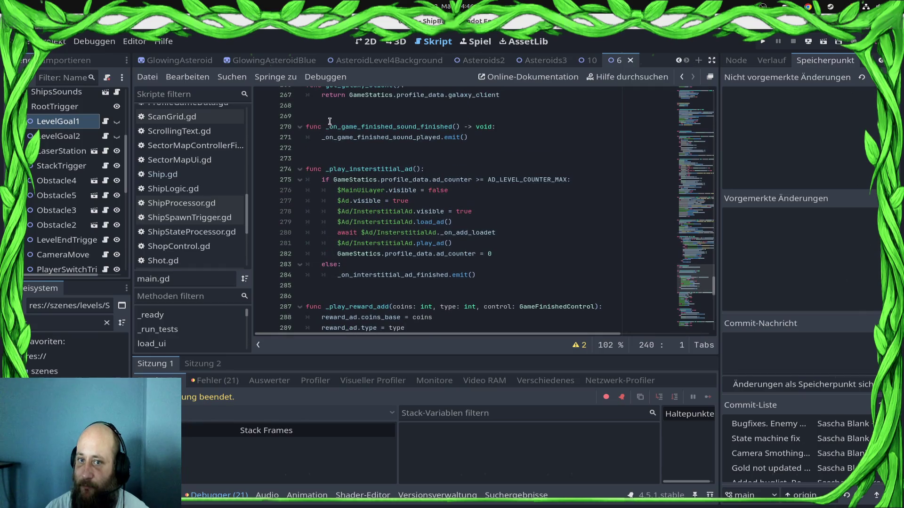
{"action": "left_click", "coordinate": [343, 121]}
{"action": "scroll", "coordinate": [344, 144], "scroll_direction": "down", "scroll_amount": 4}
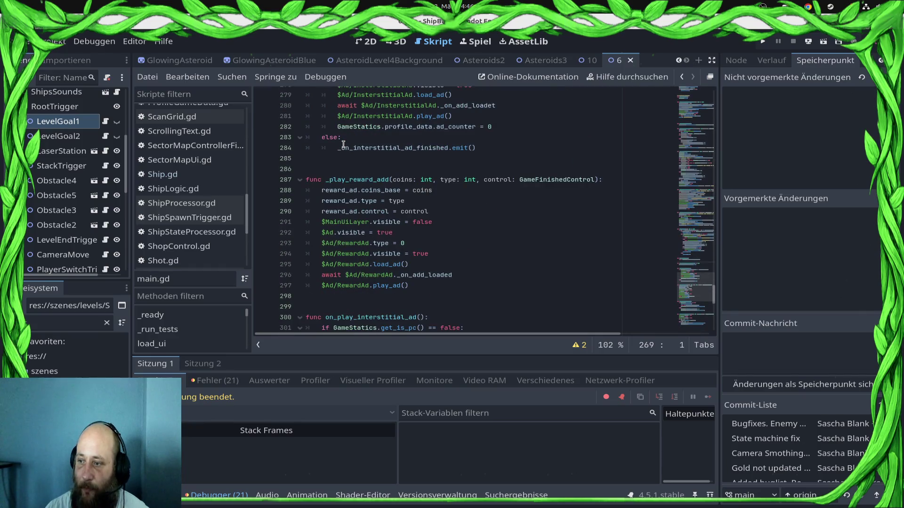
{"action": "scroll", "coordinate": [377, 127], "scroll_direction": "down", "scroll_amount": 3}
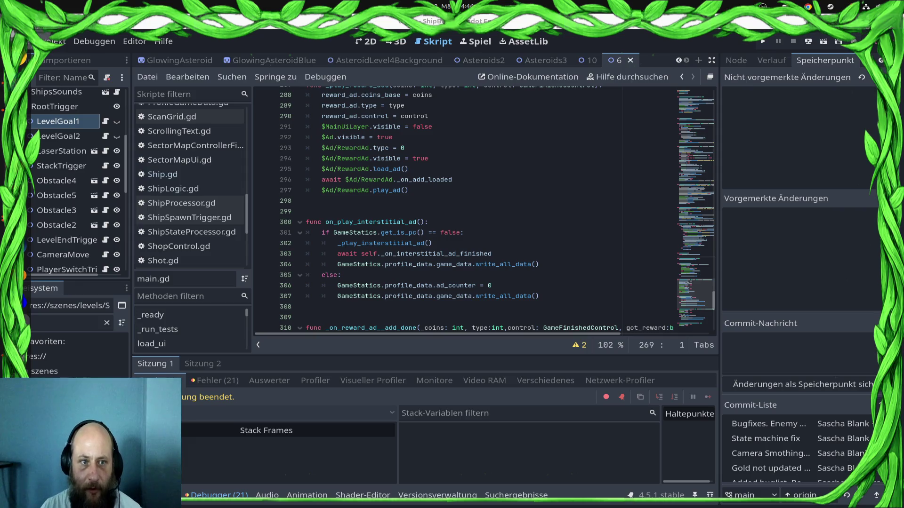
Search the web for 'relme' in a new Chrome tab
{"action": "key", "text": "alt+Tab"}
{"action": "key", "text": "ctrl+o"}
{"action": "key", "text": "Escape"}
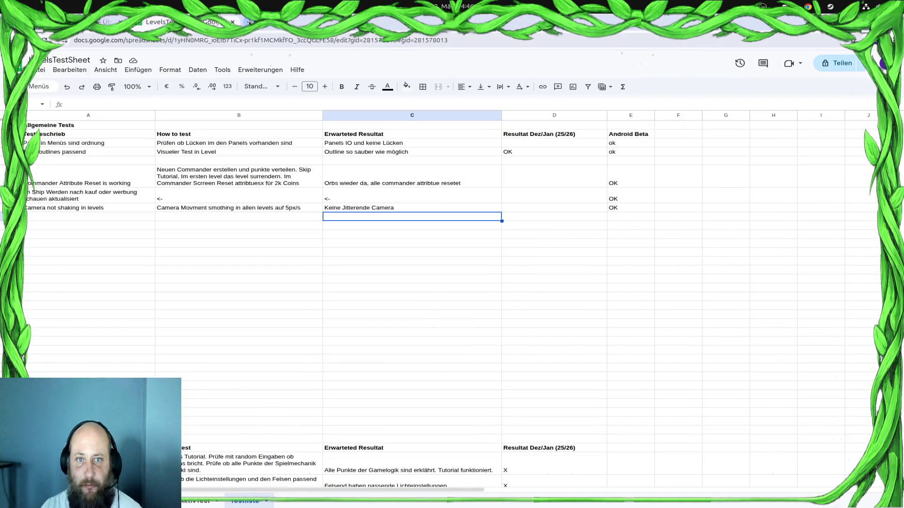
{"action": "key", "text": "ctrl+t"}
{"action": "type", "text": "relme"}
{"action": "key", "text": "Return"}
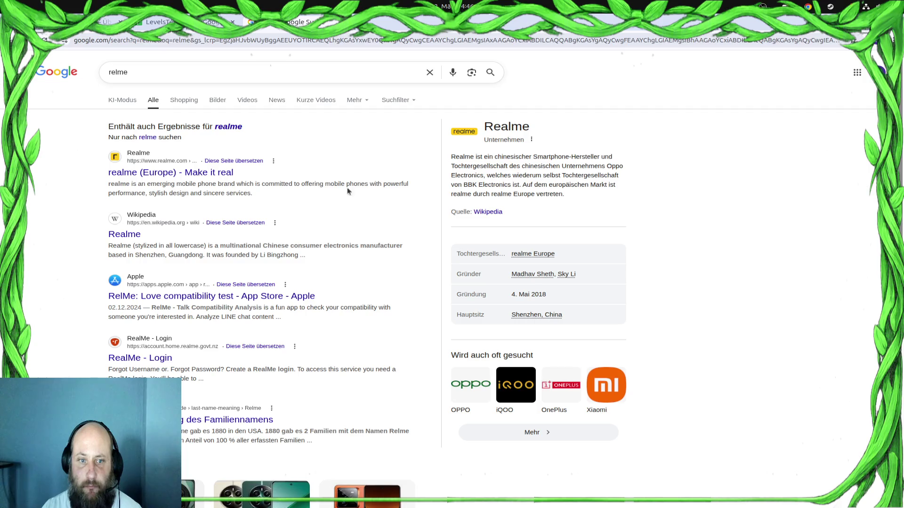
Open the realme Europe site, dismiss the cookie dialog and browse its phones
{"action": "left_click", "coordinate": [162, 173]}
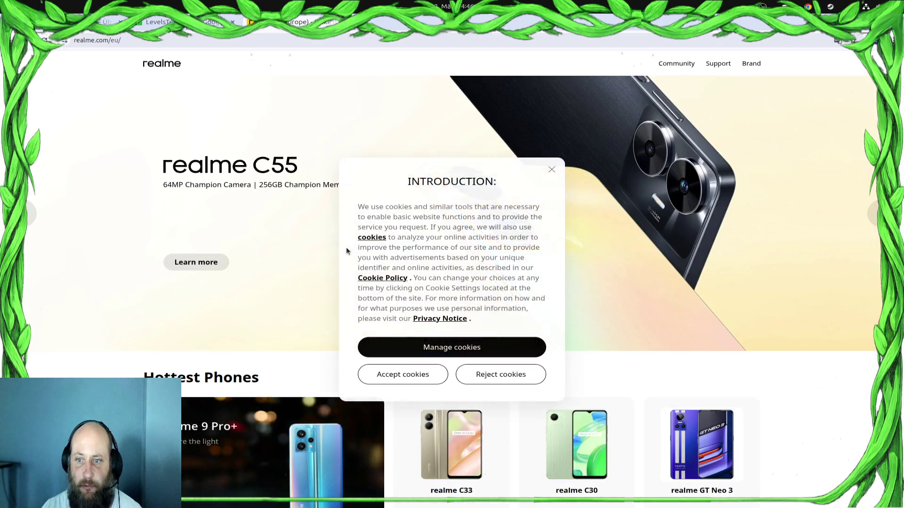
{"action": "left_click", "coordinate": [490, 351]}
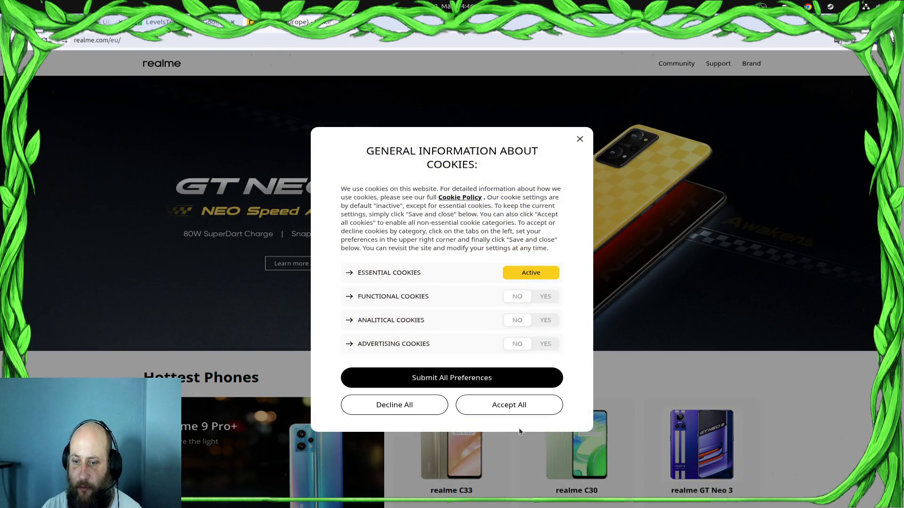
{"action": "left_click", "coordinate": [517, 411]}
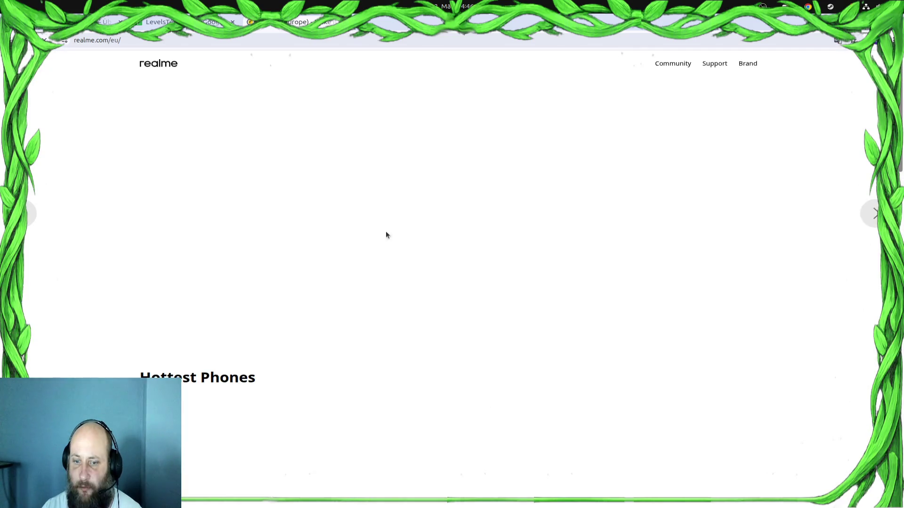
{"action": "scroll", "coordinate": [313, 282], "scroll_direction": "down", "scroll_amount": 3}
{"action": "scroll", "coordinate": [423, 258], "scroll_direction": "down", "scroll_amount": 5}
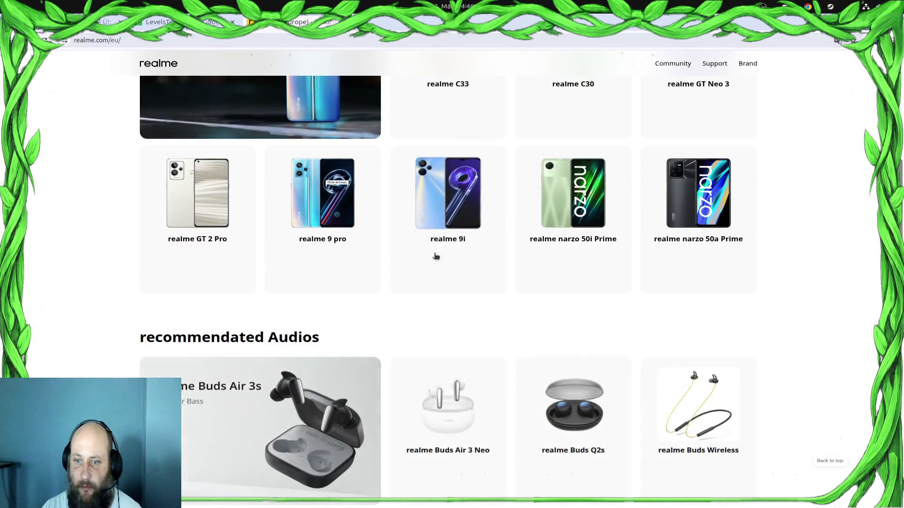
{"action": "scroll", "coordinate": [742, 388], "scroll_direction": "up", "scroll_amount": 2}
{"action": "scroll", "coordinate": [806, 389], "scroll_direction": "down", "scroll_amount": 10}
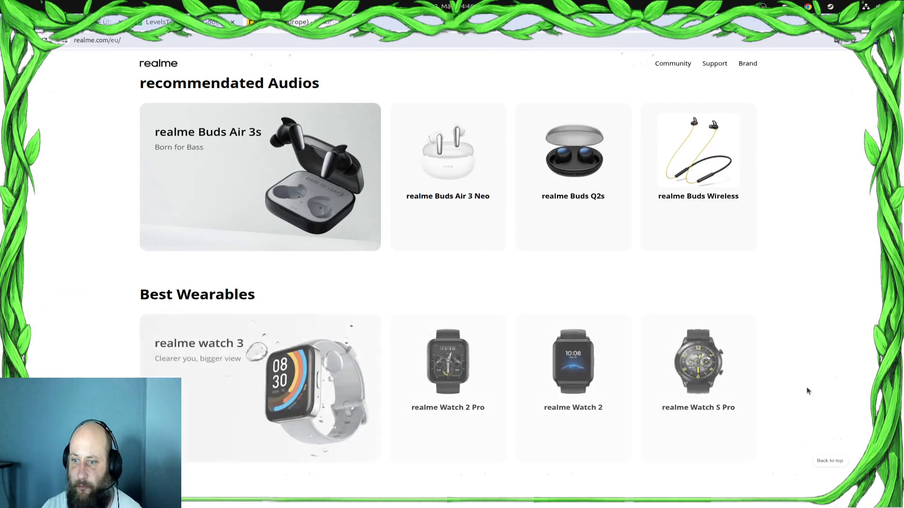
{"action": "scroll", "coordinate": [808, 391], "scroll_direction": "down", "scroll_amount": 3}
{"action": "scroll", "coordinate": [808, 390], "scroll_direction": "up", "scroll_amount": 10}
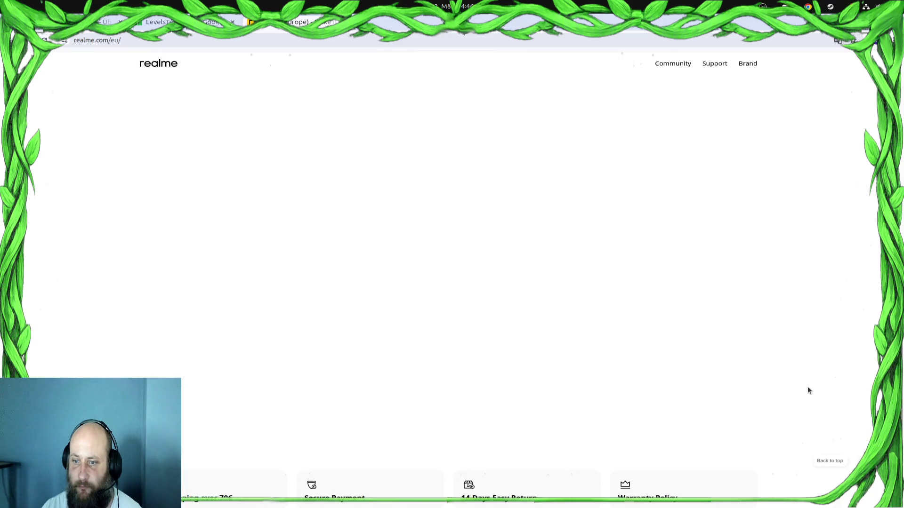
{"action": "scroll", "coordinate": [808, 390], "scroll_direction": "up", "scroll_amount": 4}
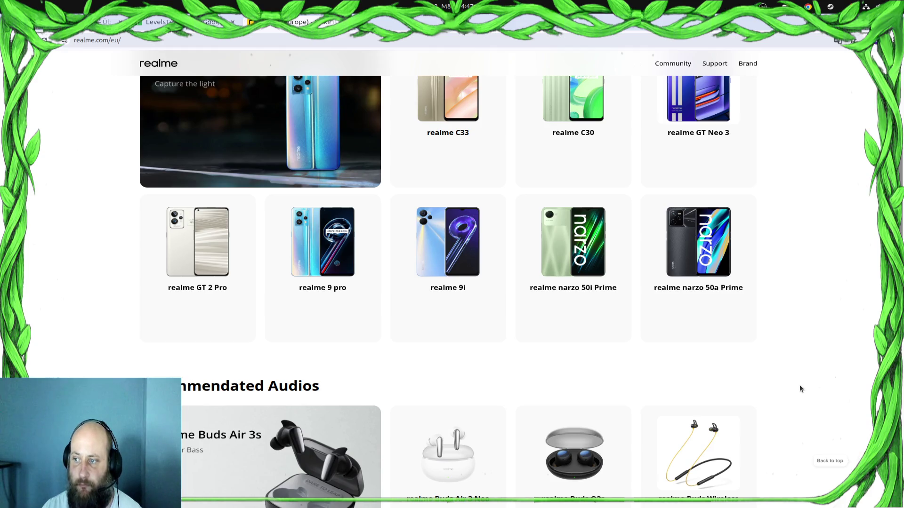
{"action": "scroll", "coordinate": [784, 398], "scroll_direction": "up", "scroll_amount": 3}
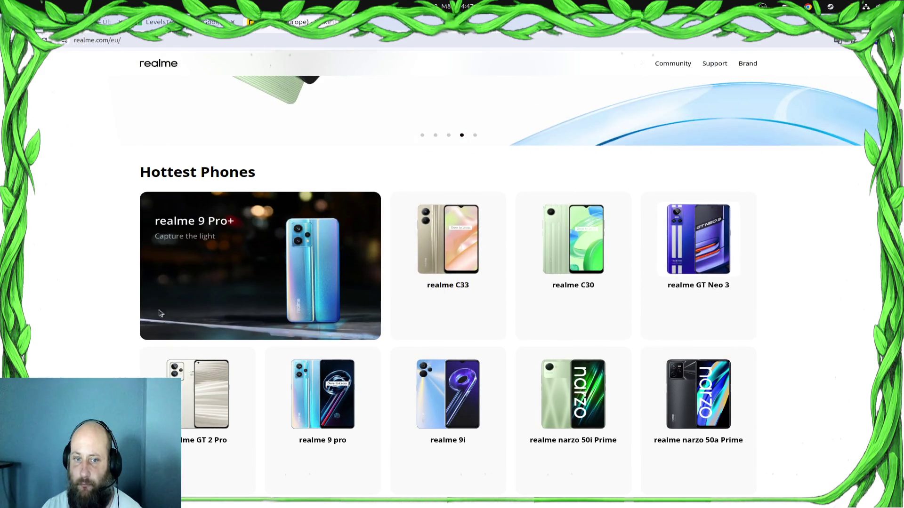
{"action": "scroll", "coordinate": [335, 347], "scroll_direction": "up", "scroll_amount": 3}
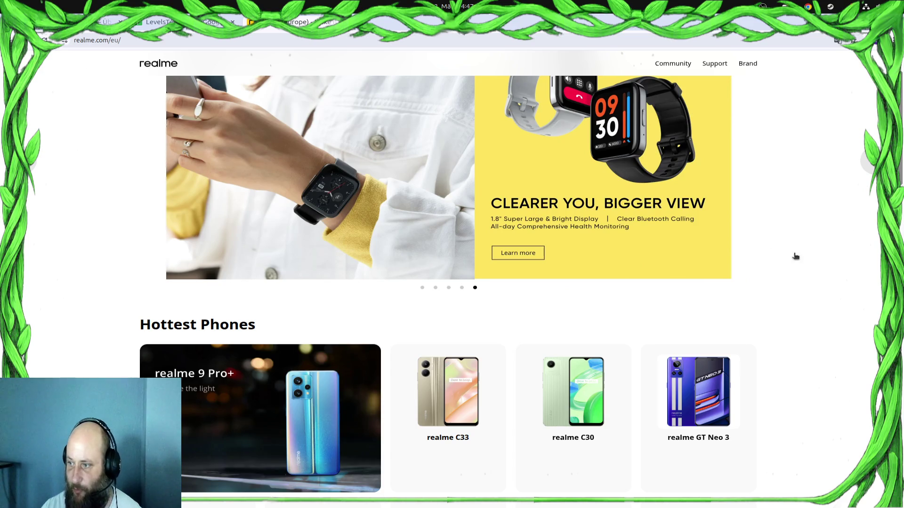
{"action": "scroll", "coordinate": [796, 256], "scroll_direction": "down", "scroll_amount": 5}
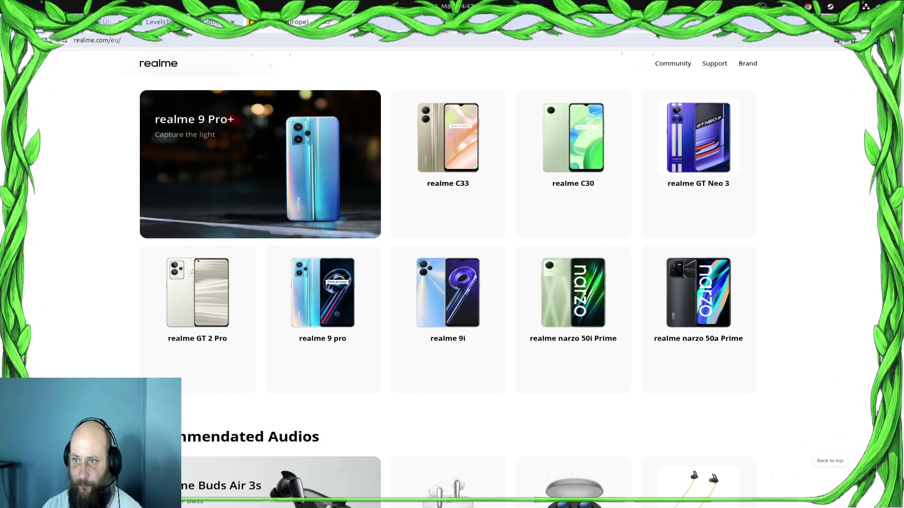
{"action": "scroll", "coordinate": [702, 228], "scroll_direction": "down", "scroll_amount": 6}
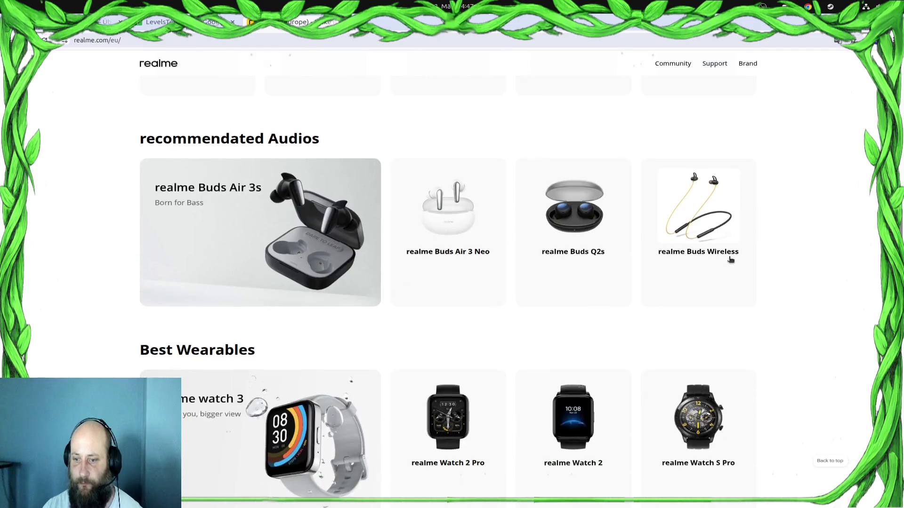
{"action": "scroll", "coordinate": [730, 260], "scroll_direction": "up", "scroll_amount": 3}
Return to the Play Console release overview for Betatest Version 2 in Chrome
{"action": "key", "text": "super"}
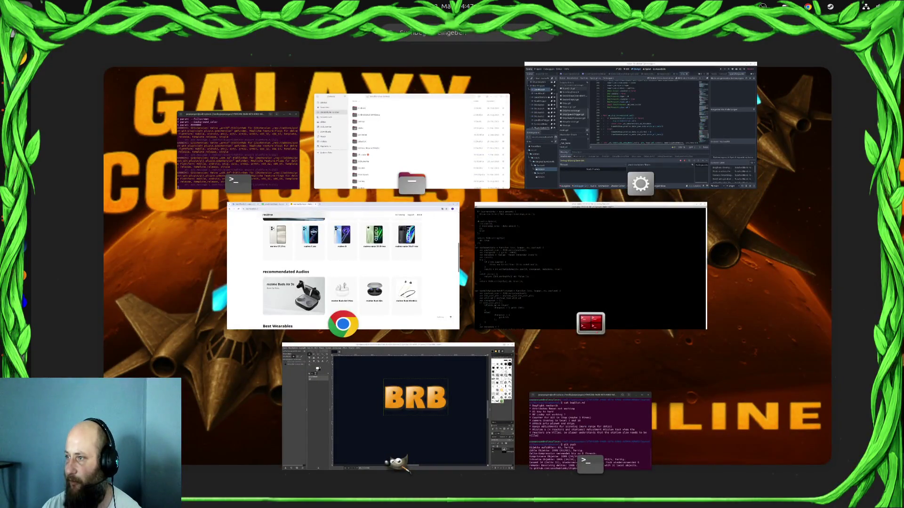
{"action": "key", "text": "super"}
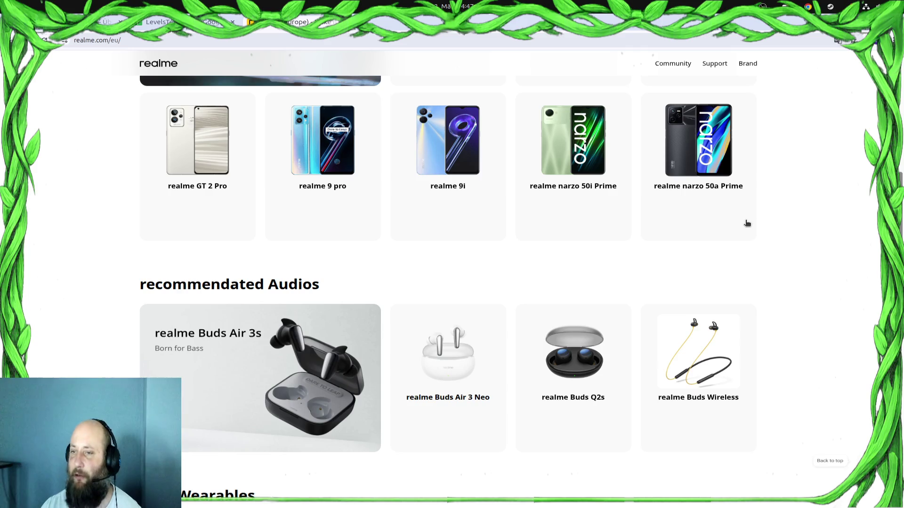
{"action": "key", "text": "super"}
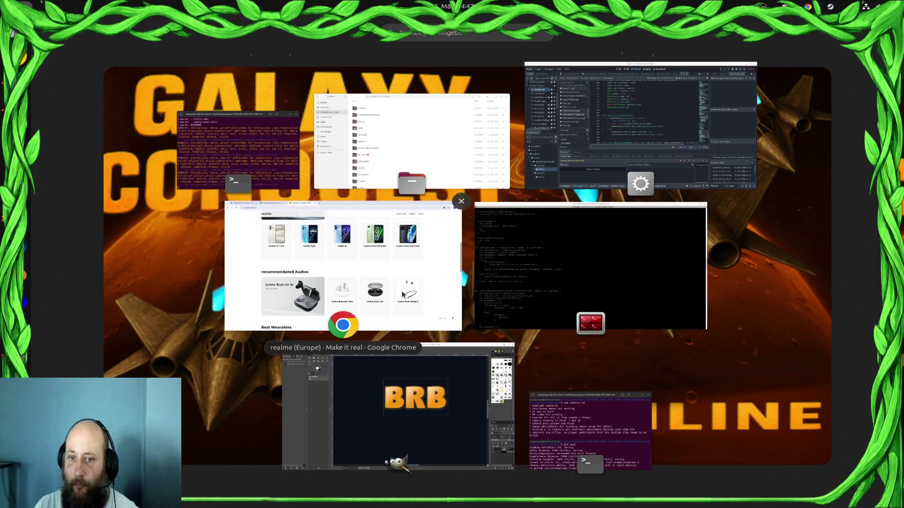
{"action": "left_click", "coordinate": [449, 212]}
{"action": "key", "text": "ctrl+Tab"}
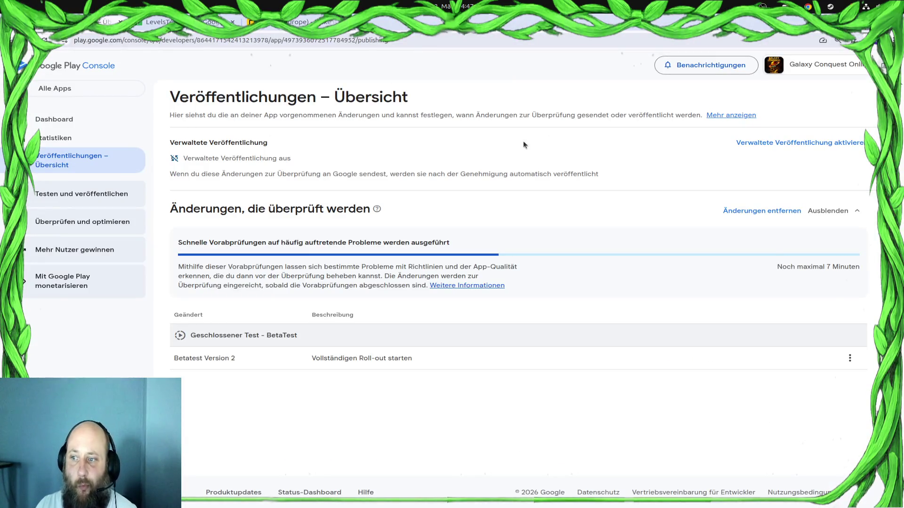
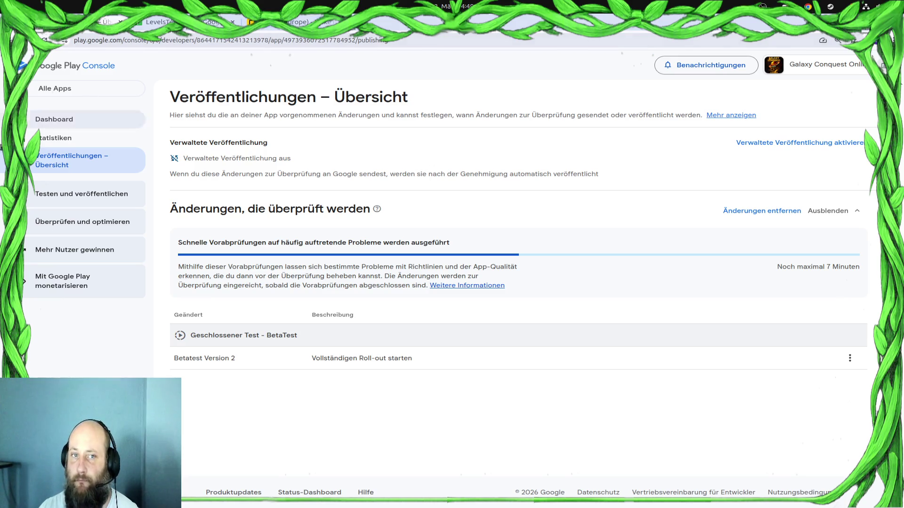
Switch to the realme tab in Chrome and scroll through the realme Europe homepage
{"action": "mouse_move", "coordinate": [4, 212]}
{"action": "key", "text": "super"}
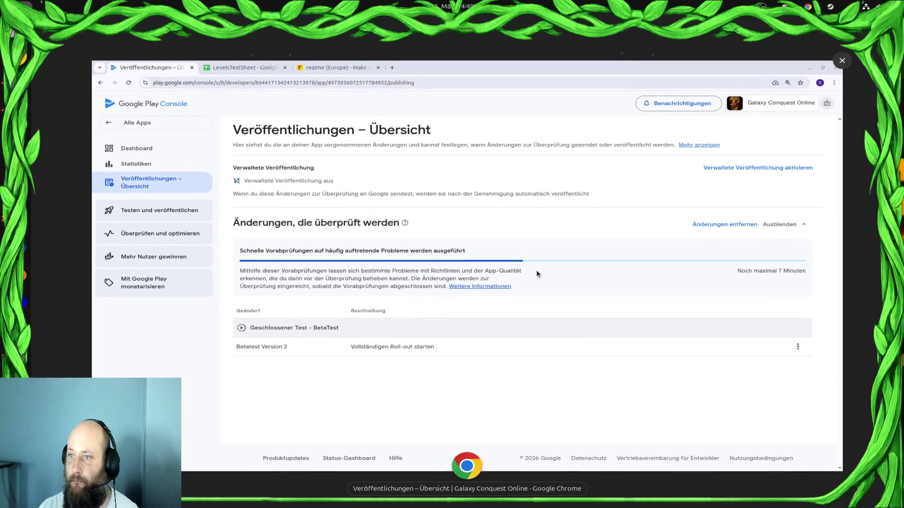
{"action": "key", "text": "super"}
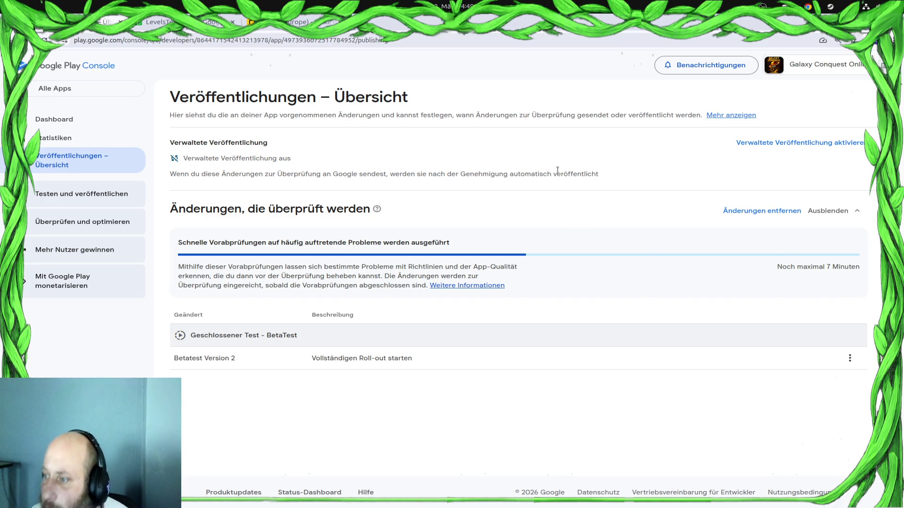
{"action": "left_click", "coordinate": [322, 23]}
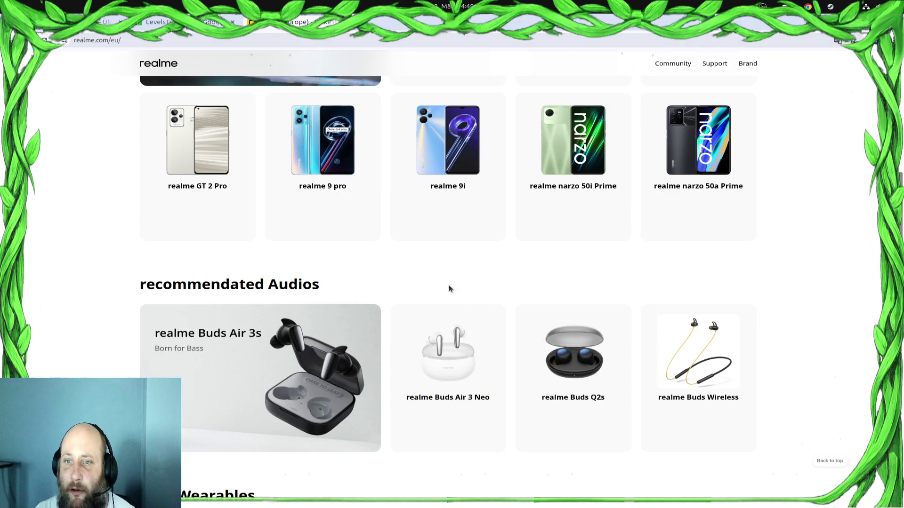
{"action": "scroll", "coordinate": [445, 282], "scroll_direction": "up", "scroll_amount": 3}
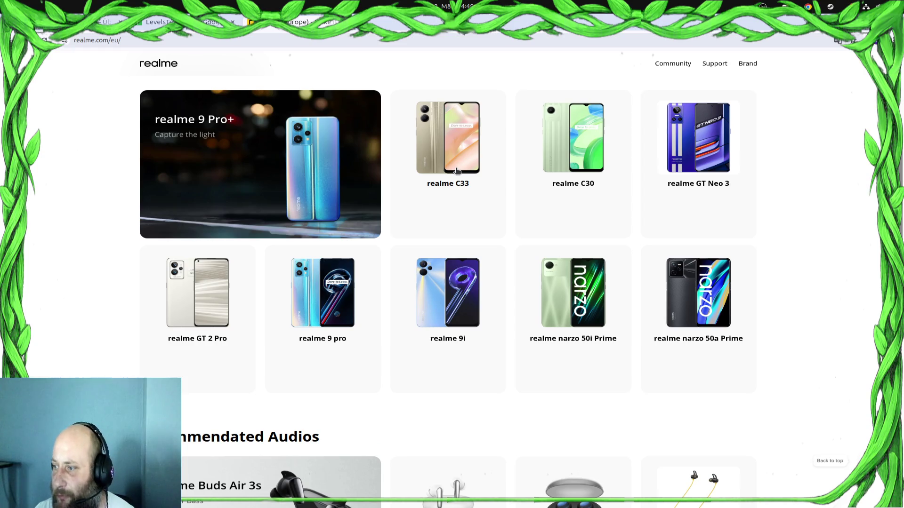
{"action": "scroll", "coordinate": [319, 319], "scroll_direction": "up", "scroll_amount": 5}
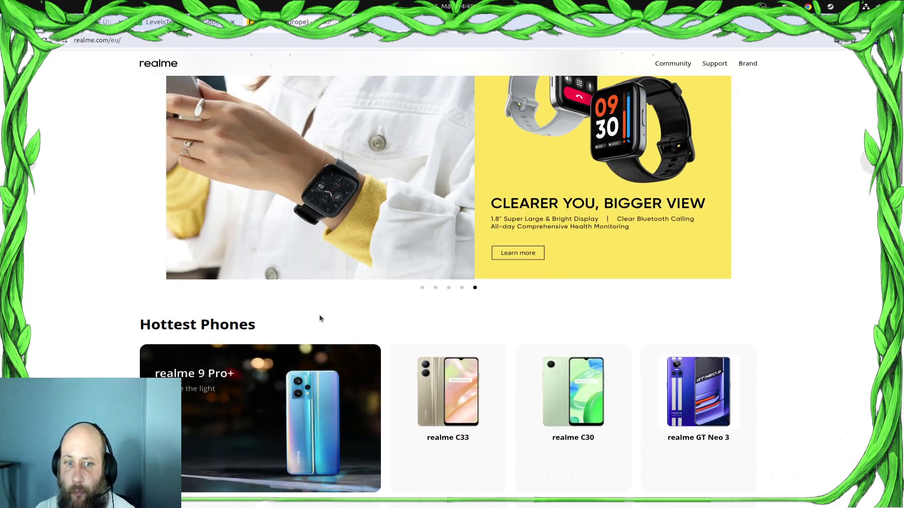
{"action": "scroll", "coordinate": [330, 319], "scroll_direction": "up", "scroll_amount": 1}
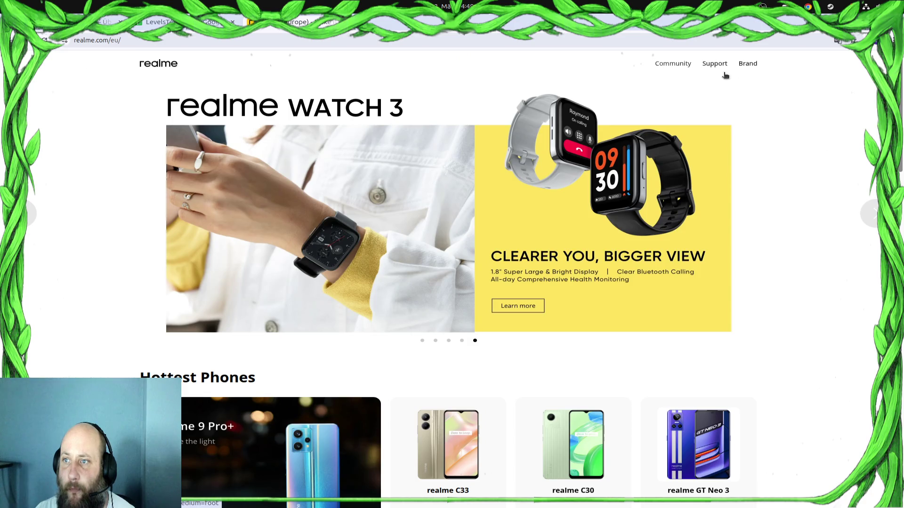
{"action": "scroll", "coordinate": [731, 216], "scroll_direction": "down", "scroll_amount": 20}
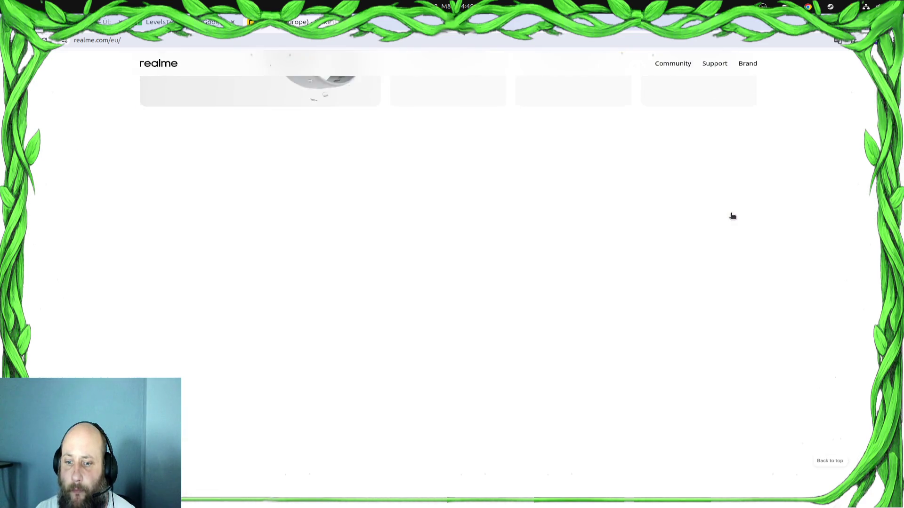
{"action": "scroll", "coordinate": [584, 310], "scroll_direction": "down", "scroll_amount": 2}
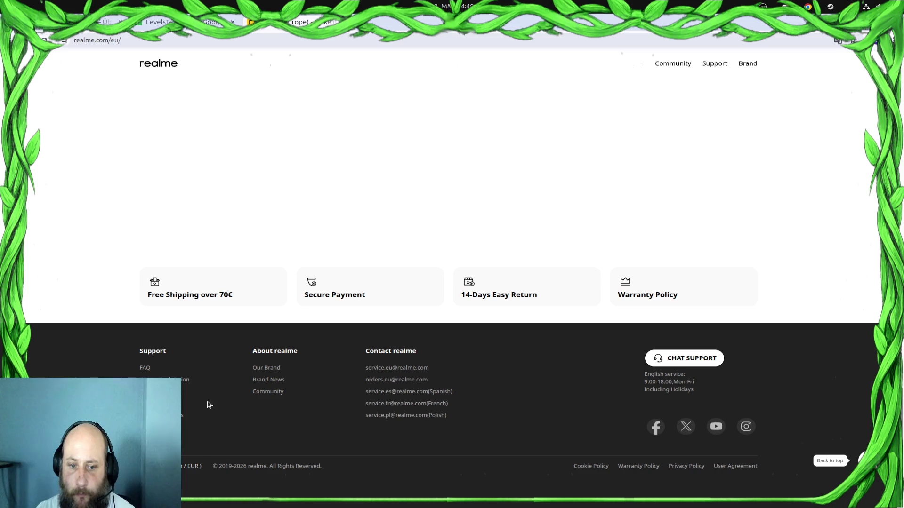
Visit realme's Our Brand page, then go back to the homepage's phone showcase
{"action": "left_click", "coordinate": [256, 367]}
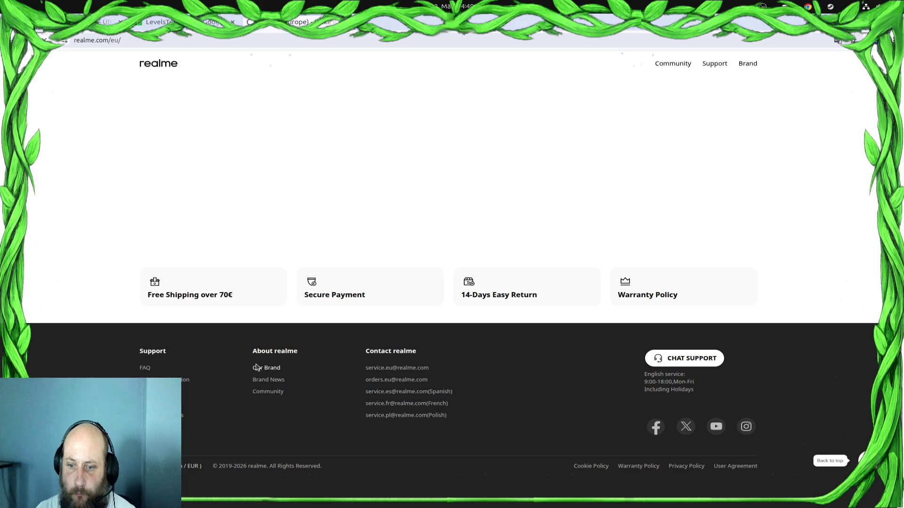
{"action": "scroll", "coordinate": [346, 328], "scroll_direction": "down", "scroll_amount": 15}
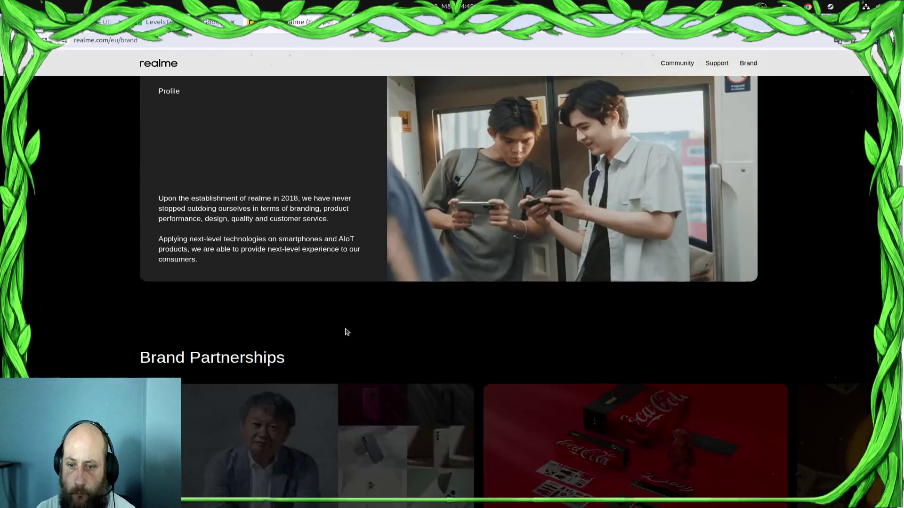
{"action": "scroll", "coordinate": [347, 328], "scroll_direction": "up", "scroll_amount": 5}
{"action": "scroll", "coordinate": [348, 326], "scroll_direction": "up", "scroll_amount": 10}
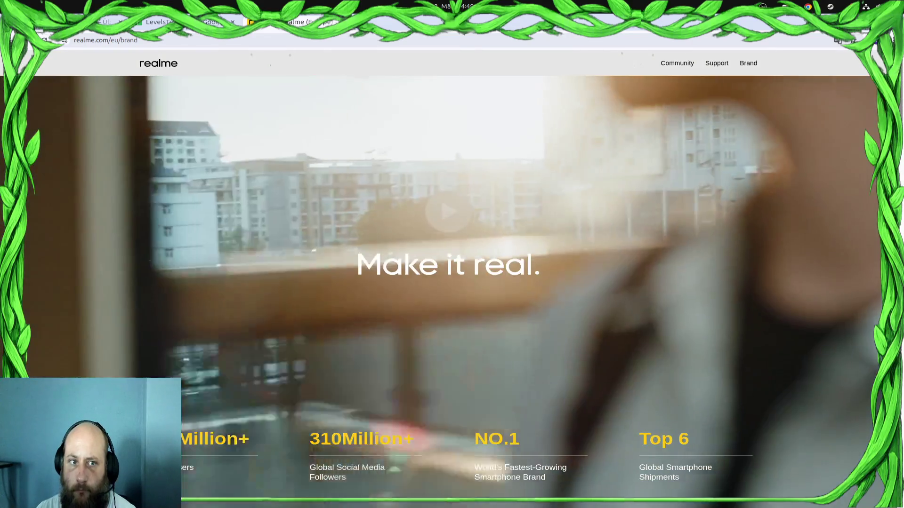
{"action": "key", "text": "alt+Left"}
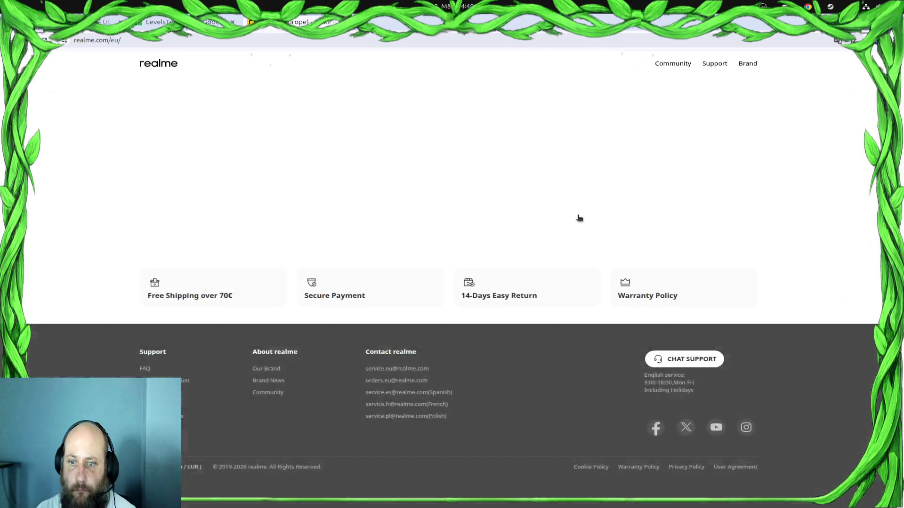
{"action": "scroll", "coordinate": [579, 218], "scroll_direction": "up", "scroll_amount": 10}
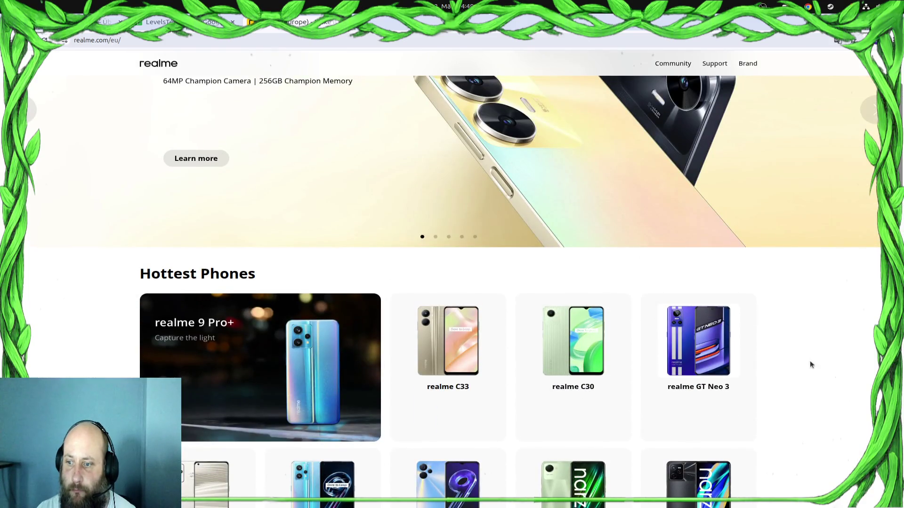
{"action": "scroll", "coordinate": [791, 352], "scroll_direction": "down", "scroll_amount": 2}
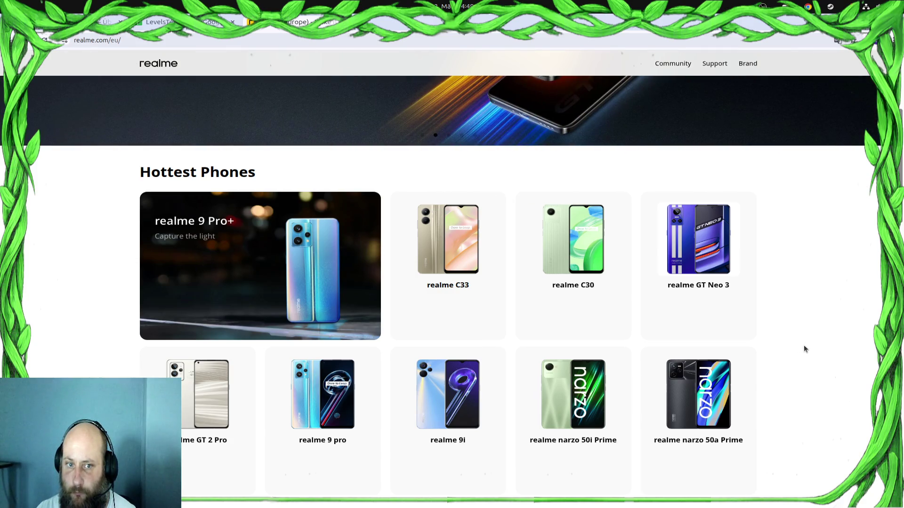
{"action": "scroll", "coordinate": [804, 349], "scroll_direction": "up", "scroll_amount": 4}
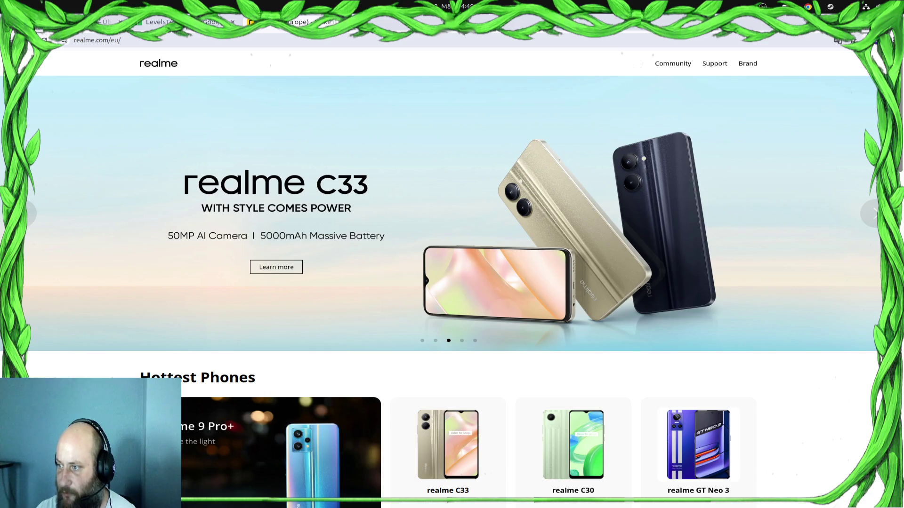
{"action": "key", "text": "ctrl+t"}
Search 'model RMX3933 Relme Note 60' and open the digitec realme Note 60 product page
{"action": "type", "text": "model RMX3933 Relme Note 60"}
{"action": "key", "text": "Return"}
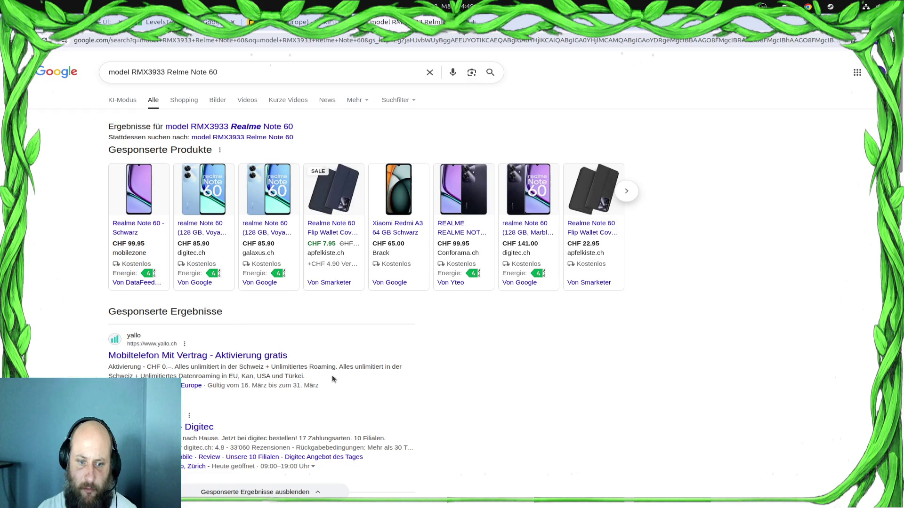
{"action": "left_click", "coordinate": [199, 427]}
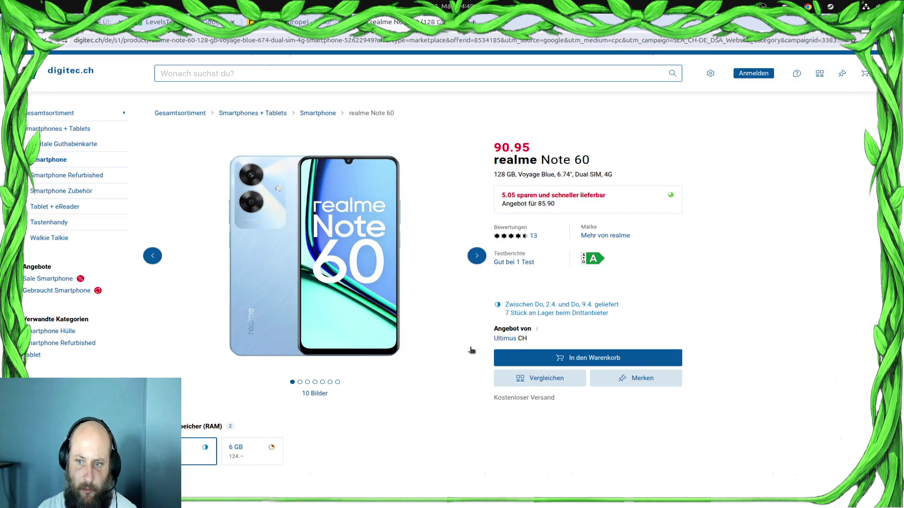
{"action": "double_click", "coordinate": [462, 151]}
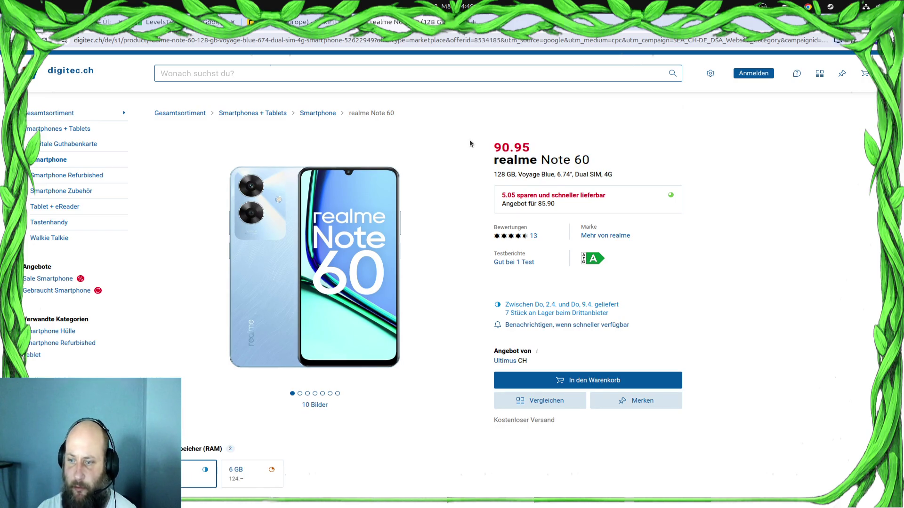
{"action": "scroll", "coordinate": [470, 140], "scroll_direction": "down", "scroll_amount": 8}
{"action": "scroll", "coordinate": [470, 142], "scroll_direction": "up", "scroll_amount": 6}
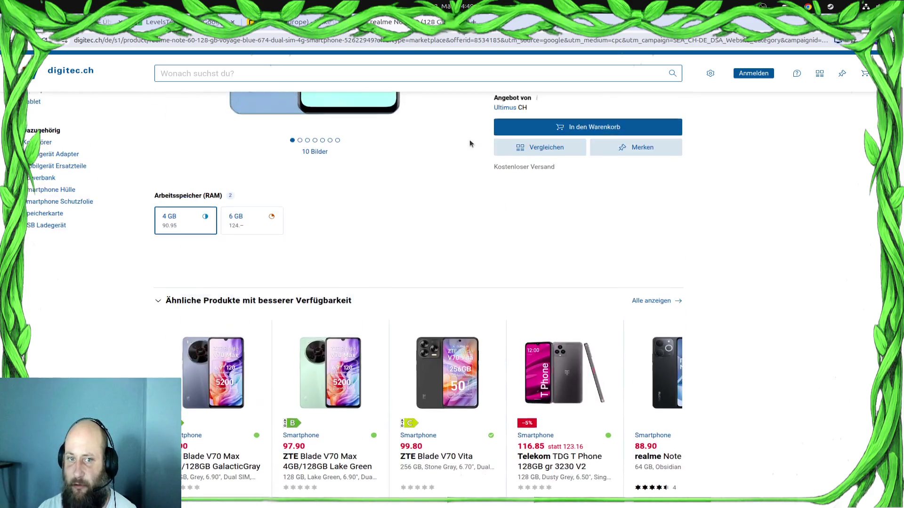
{"action": "scroll", "coordinate": [419, 220], "scroll_direction": "down", "scroll_amount": 3}
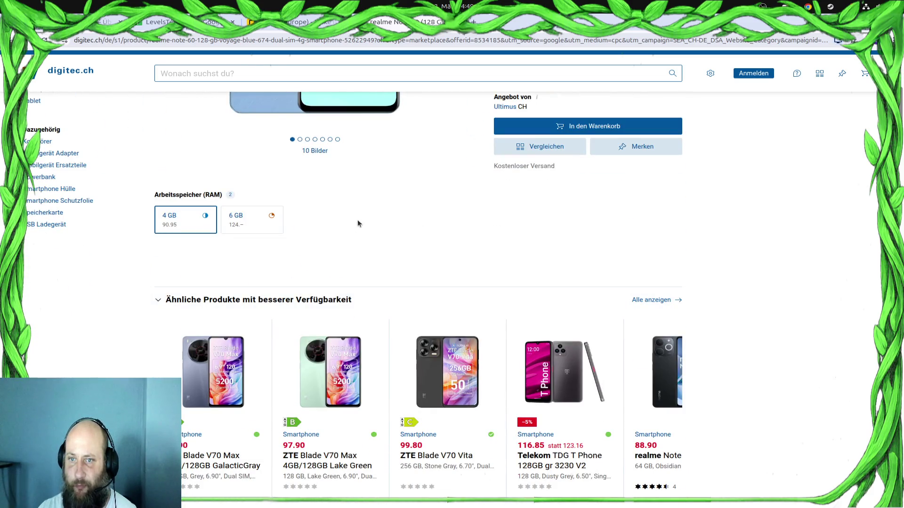
{"action": "scroll", "coordinate": [415, 222], "scroll_direction": "down", "scroll_amount": 15}
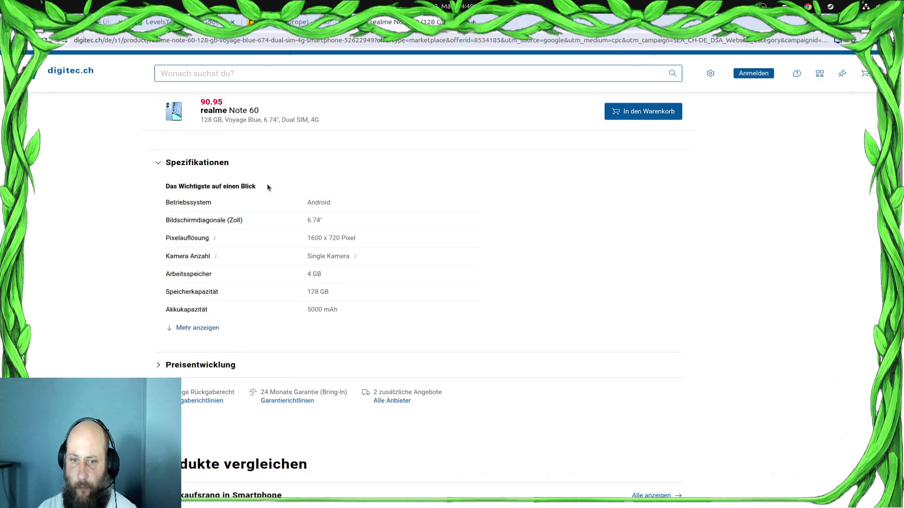
Mark the 4 GB memory and 128 GB storage values and expand the full specification list
{"action": "mouse_move", "coordinate": [307, 278]}
{"action": "left_mouse_down"}
{"action": "mouse_move", "coordinate": [322, 276]}
{"action": "mouse_move", "coordinate": [299, 296]}
{"action": "mouse_move", "coordinate": [331, 278]}
{"action": "left_mouse_up"}
{"action": "left_click", "coordinate": [332, 292]}
{"action": "scroll", "coordinate": [343, 287], "scroll_direction": "down", "scroll_amount": 2}
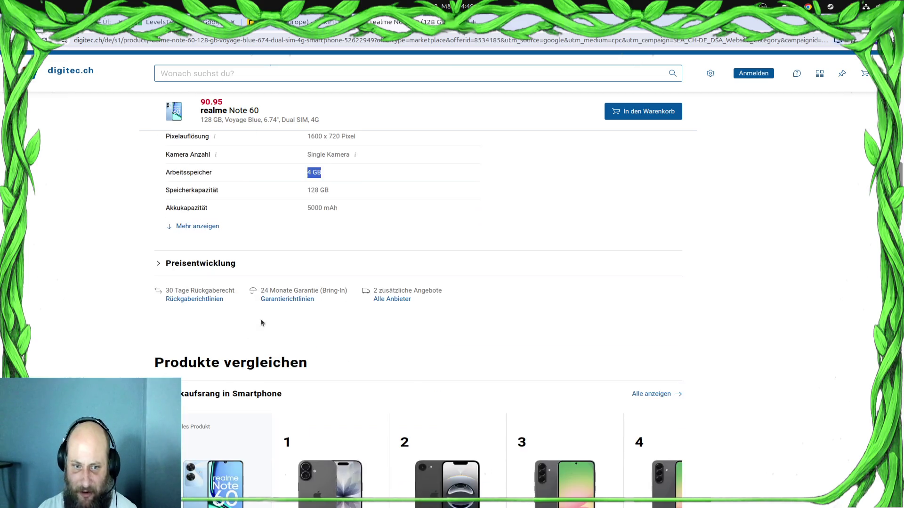
{"action": "left_click", "coordinate": [212, 228]}
{"action": "scroll", "coordinate": [392, 278], "scroll_direction": "down", "scroll_amount": 2}
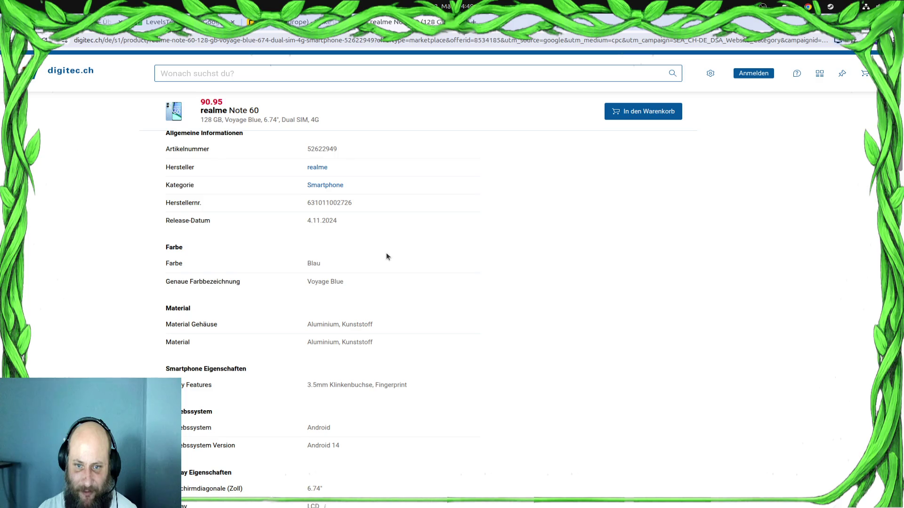
{"action": "scroll", "coordinate": [387, 255], "scroll_direction": "down", "scroll_amount": 2}
{"action": "scroll", "coordinate": [388, 255], "scroll_direction": "down", "scroll_amount": 1}
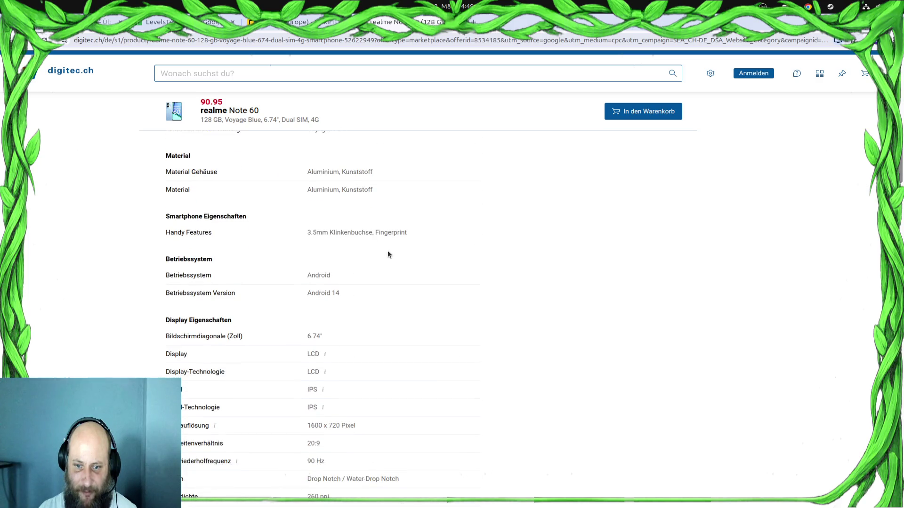
{"action": "scroll", "coordinate": [388, 255], "scroll_direction": "down", "scroll_amount": 3}
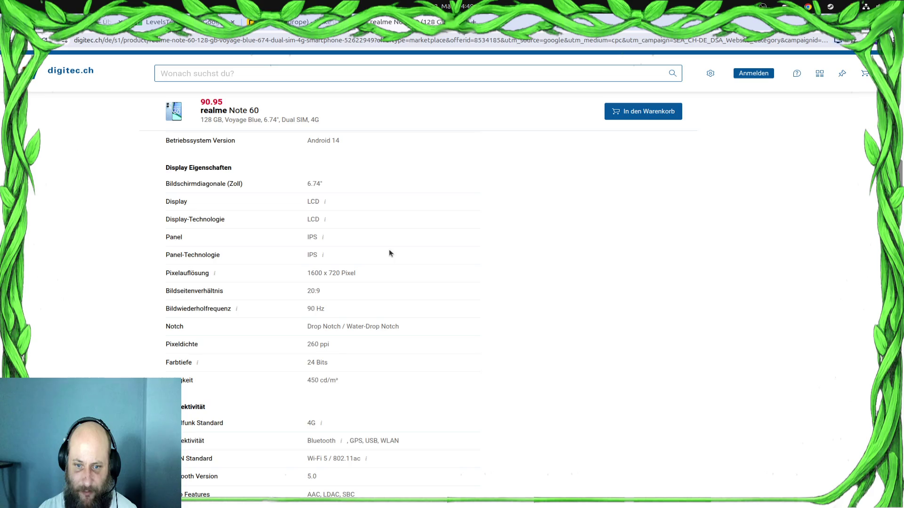
{"action": "scroll", "coordinate": [389, 253], "scroll_direction": "down", "scroll_amount": 3}
{"action": "scroll", "coordinate": [384, 248], "scroll_direction": "up", "scroll_amount": 2}
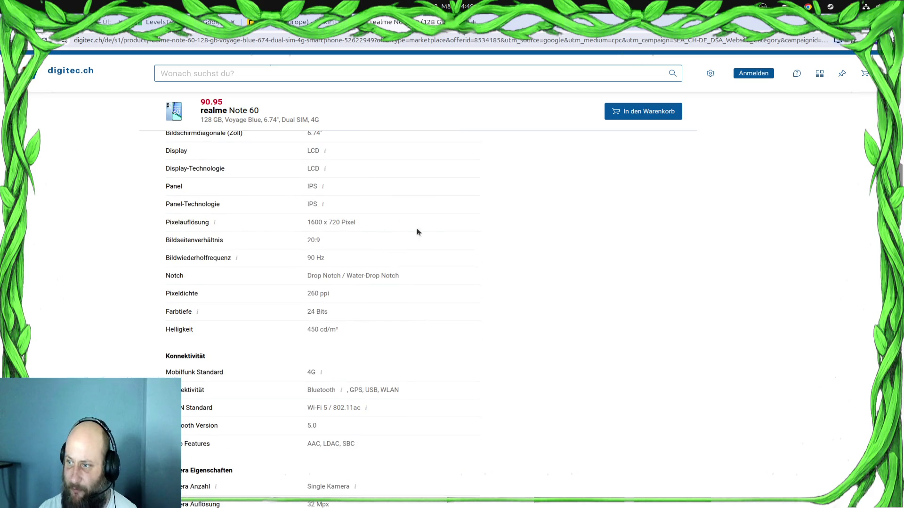
{"action": "scroll", "coordinate": [434, 230], "scroll_direction": "down", "scroll_amount": 5}
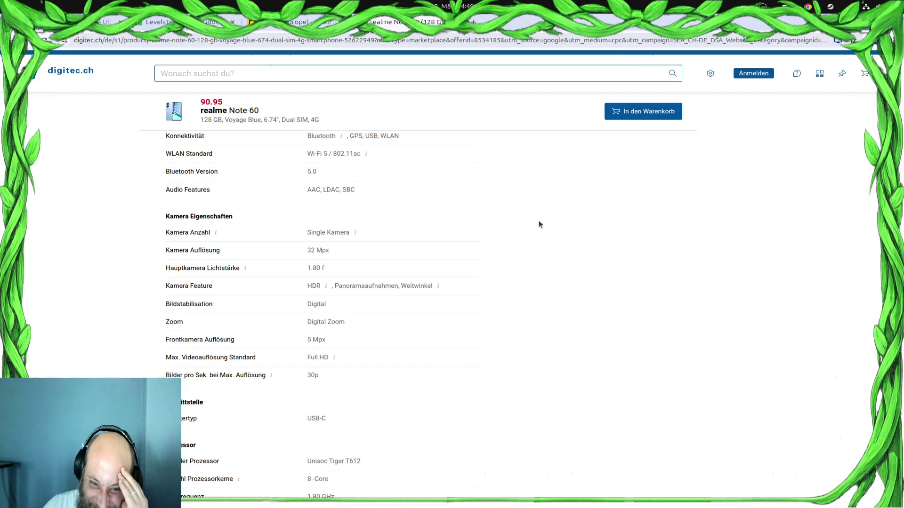
{"action": "scroll", "coordinate": [528, 282], "scroll_direction": "down", "scroll_amount": 3}
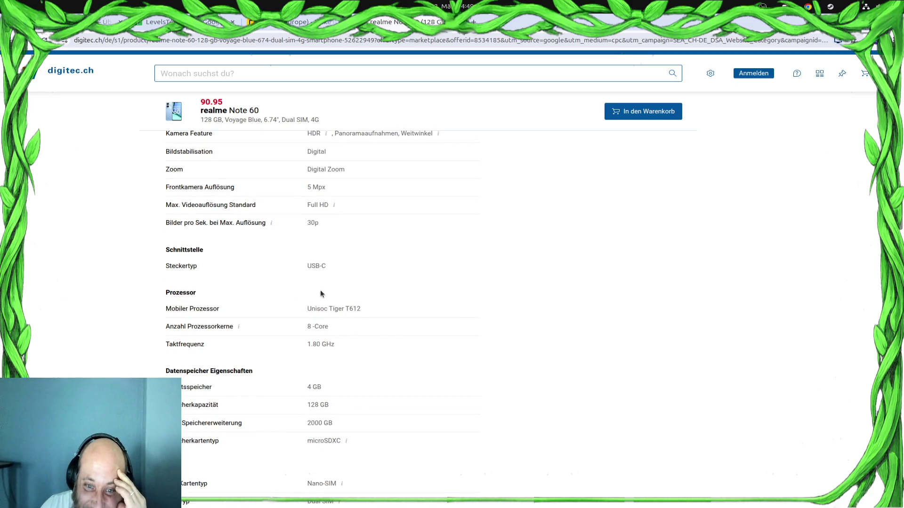
Highlight the realme Note 60's 1.80 GHz Taktfrequenz value
{"action": "mouse_move", "coordinate": [300, 338]}
{"action": "left_mouse_down"}
{"action": "mouse_move", "coordinate": [352, 345]}
{"action": "mouse_move", "coordinate": [311, 347]}
{"action": "left_mouse_up"}
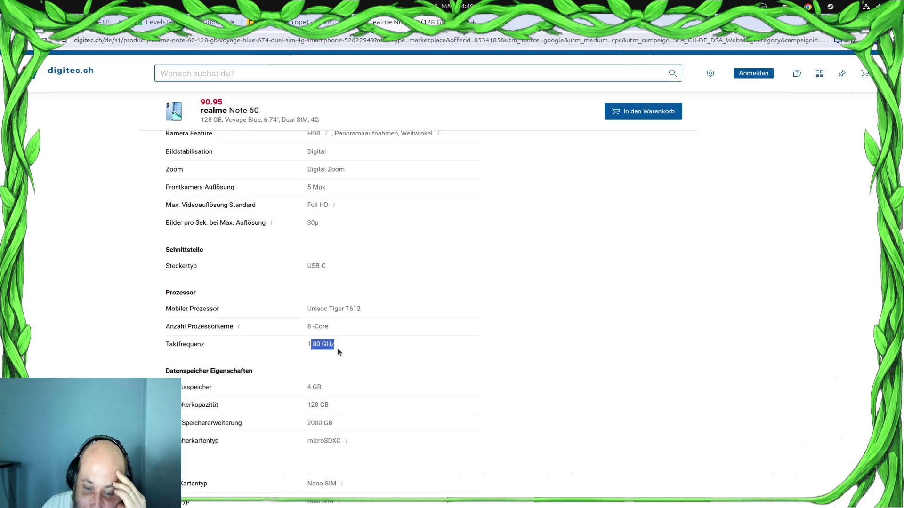
{"action": "scroll", "coordinate": [363, 360], "scroll_direction": "down", "scroll_amount": 4}
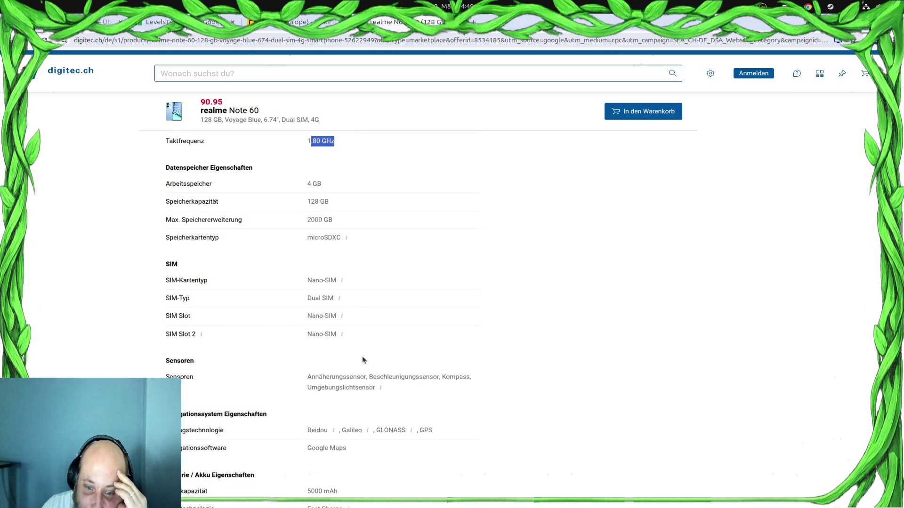
{"action": "scroll", "coordinate": [362, 360], "scroll_direction": "up", "scroll_amount": 4}
{"action": "key", "text": "ctrl+t"}
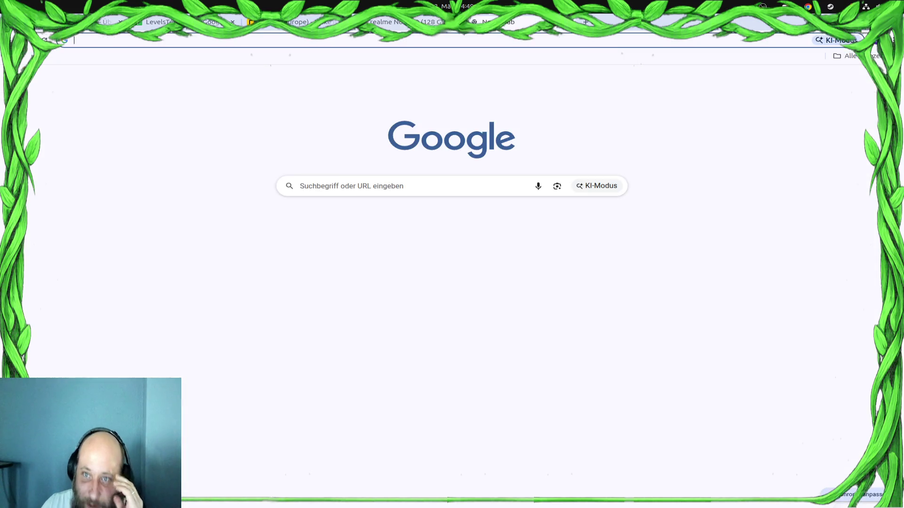
Search Google for 'samsung galaxy s24'
{"action": "type", "text": "samso"}
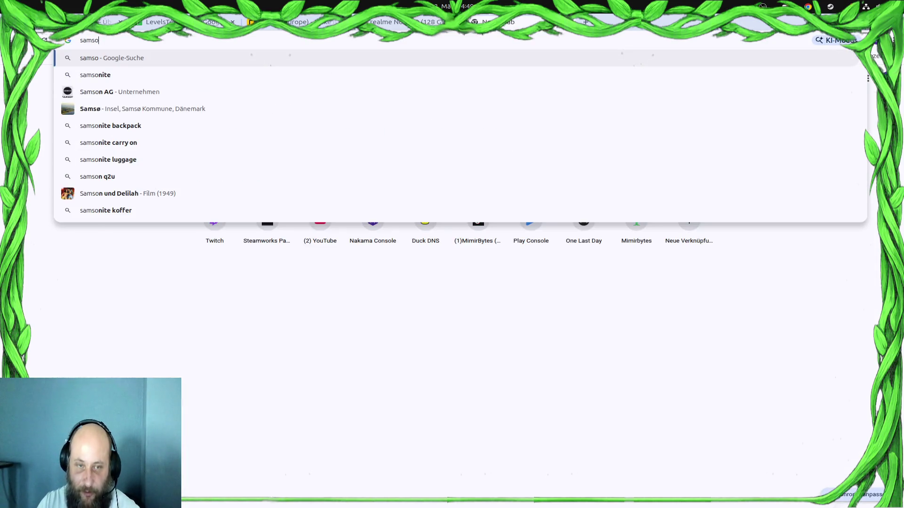
{"action": "key", "text": "BackSpace"}
{"action": "type", "text": "un"}
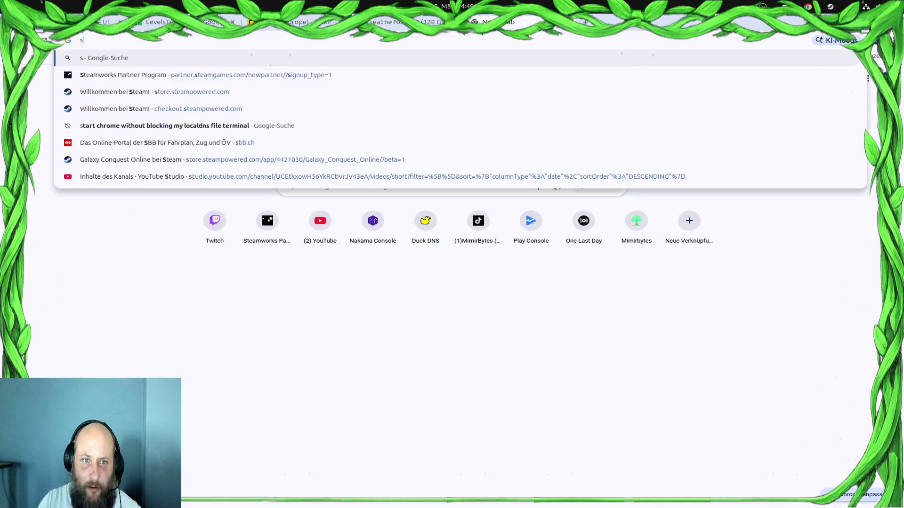
{"action": "type", "text": "g gala"}
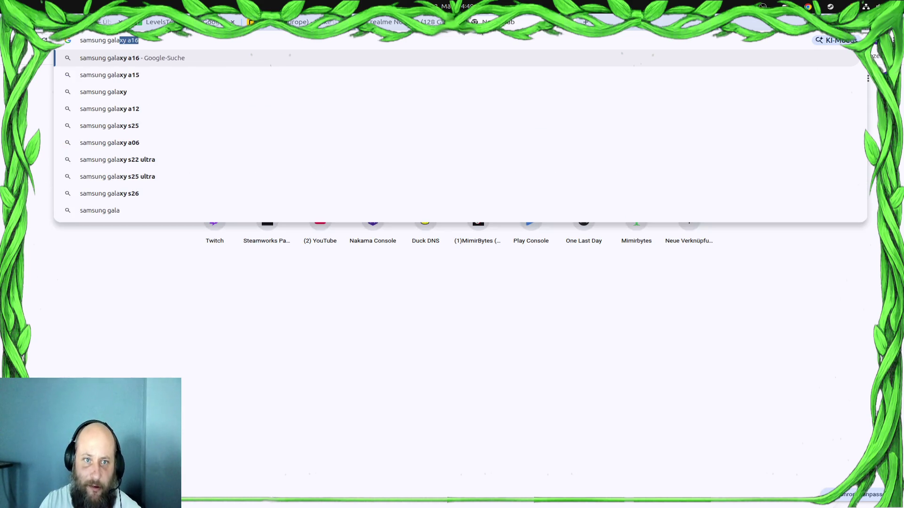
{"action": "type", "text": "xy"}
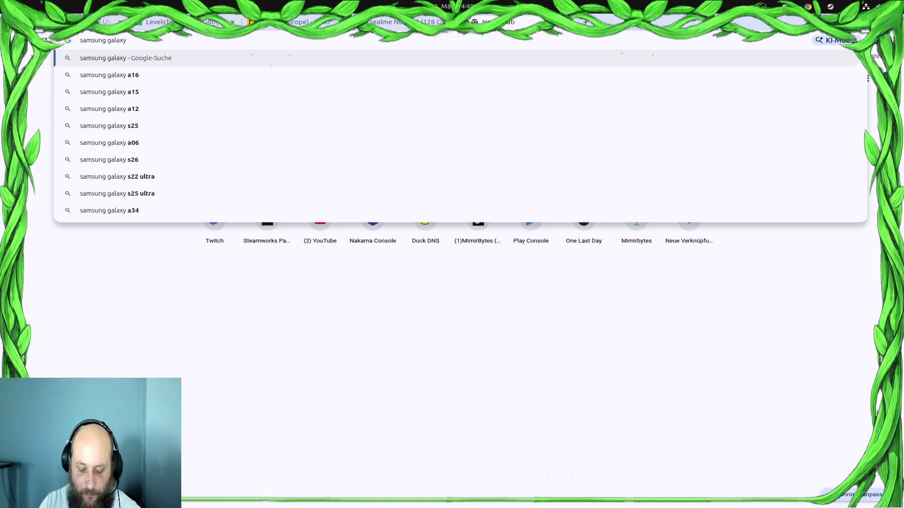
{"action": "type", "text": " s24"}
{"action": "key", "text": "Return"}
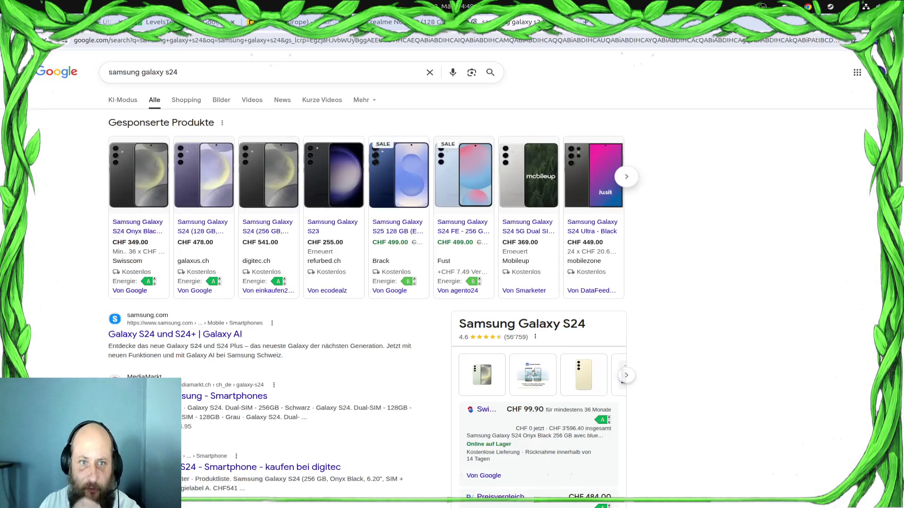
Check Samsung's official Galaxy S24 page, then open the digitec Galaxy S24 result instead
{"action": "left_click", "coordinate": [153, 334]}
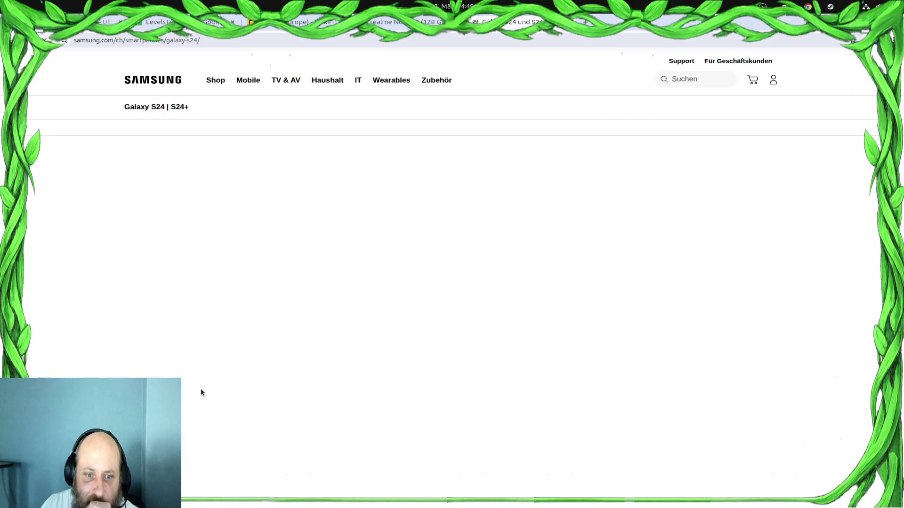
{"action": "key", "text": "alt+Left"}
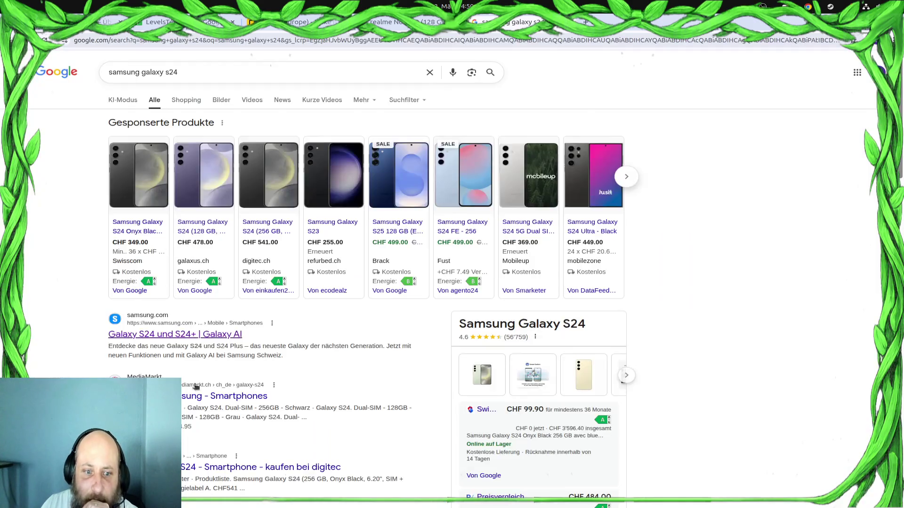
{"action": "scroll", "coordinate": [196, 386], "scroll_direction": "down", "scroll_amount": 3}
{"action": "left_click", "coordinate": [198, 369]}
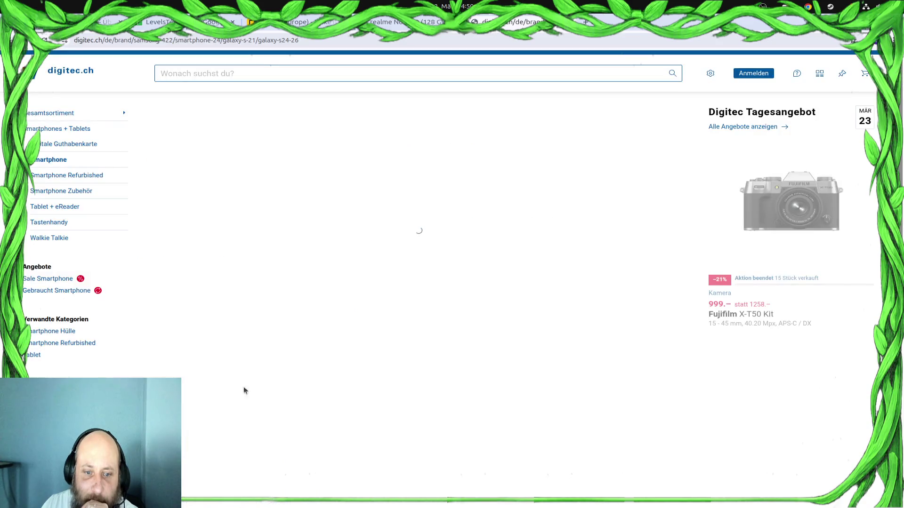
Open the Samsung Galaxy S24 256 GB Onyx Black card from digitec's product grid
{"action": "scroll", "coordinate": [445, 347], "scroll_direction": "down", "scroll_amount": 5}
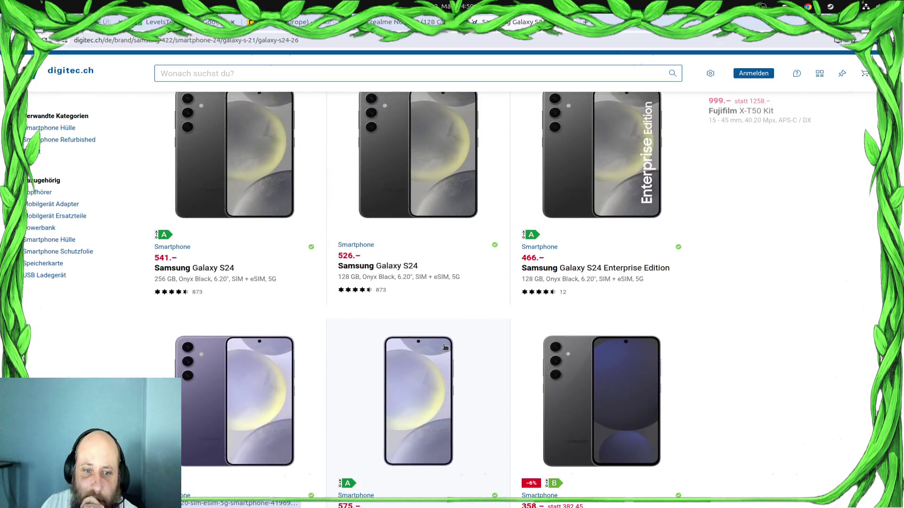
{"action": "scroll", "coordinate": [444, 348], "scroll_direction": "up", "scroll_amount": 2}
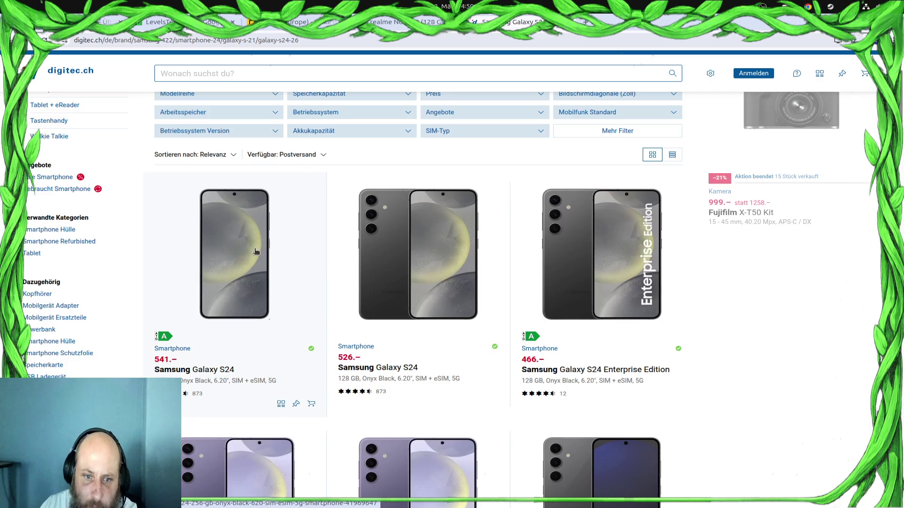
{"action": "left_click", "coordinate": [273, 262]}
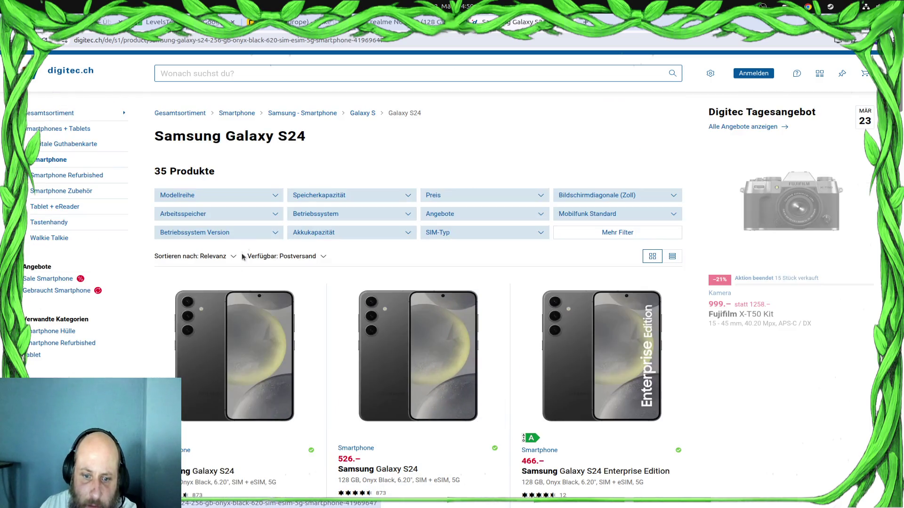
Expand the Galaxy S24's full specifications and highlight its 8 GB memory value
{"action": "scroll", "coordinate": [264, 376], "scroll_direction": "down", "scroll_amount": 7}
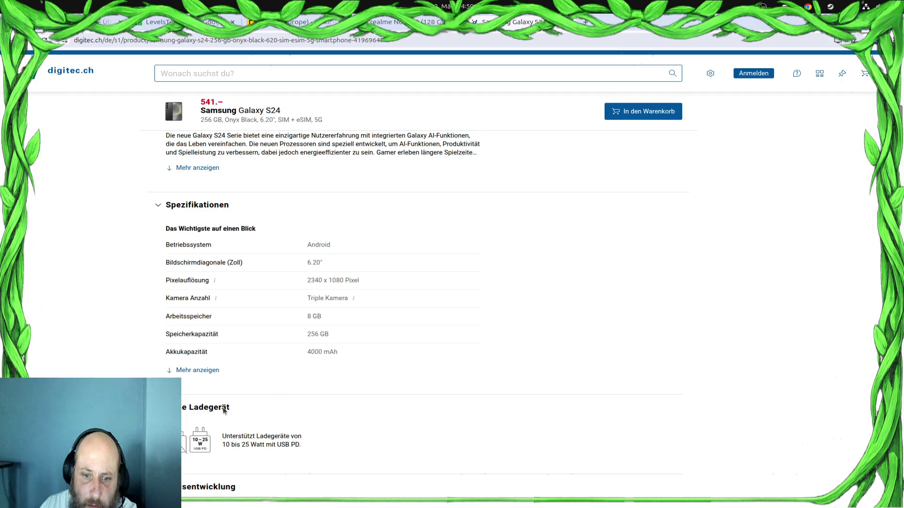
{"action": "left_click", "coordinate": [197, 374]}
{"action": "scroll", "coordinate": [347, 272], "scroll_direction": "down", "scroll_amount": 3}
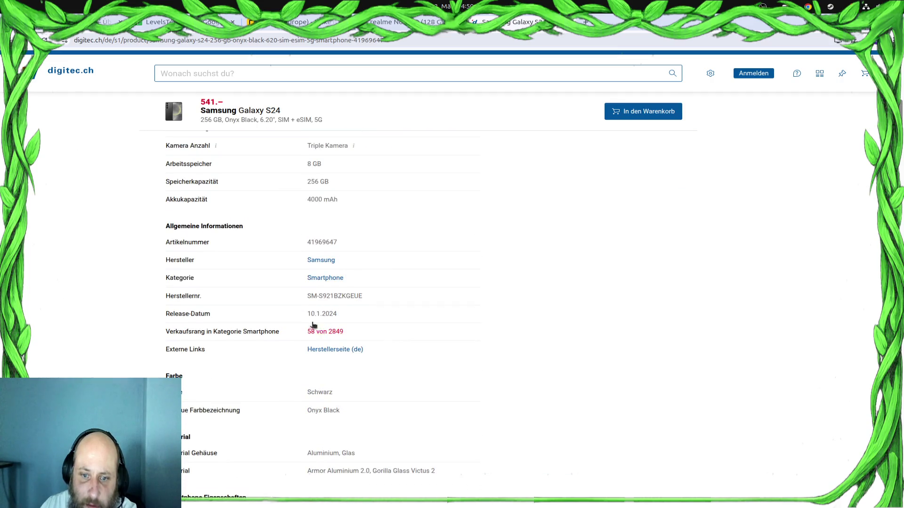
{"action": "mouse_move", "coordinate": [296, 165]}
{"action": "left_mouse_down"}
{"action": "mouse_move", "coordinate": [369, 179]}
{"action": "mouse_move", "coordinate": [300, 171]}
{"action": "left_mouse_up"}
Scroll to the Prozessor rows and highlight the 3.20 GHz clock speed value
{"action": "scroll", "coordinate": [411, 295], "scroll_direction": "down", "scroll_amount": 3}
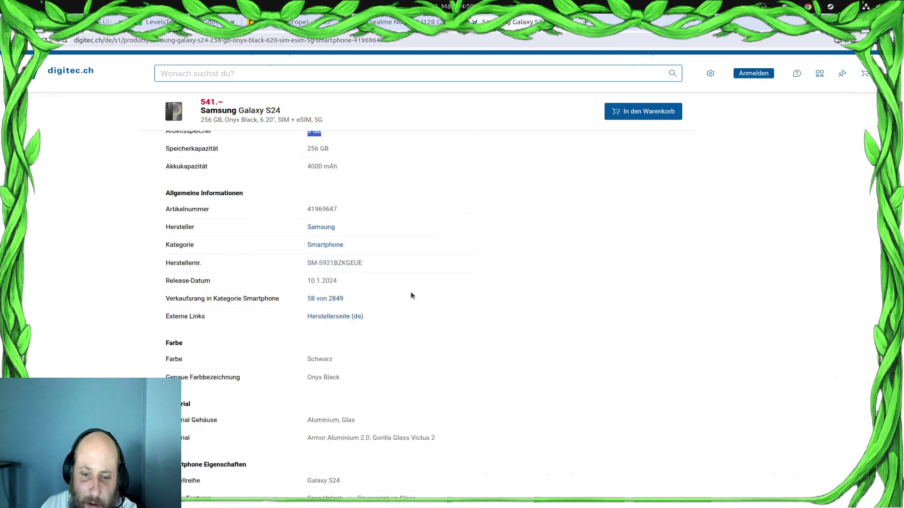
{"action": "scroll", "coordinate": [412, 294], "scroll_direction": "down", "scroll_amount": 7}
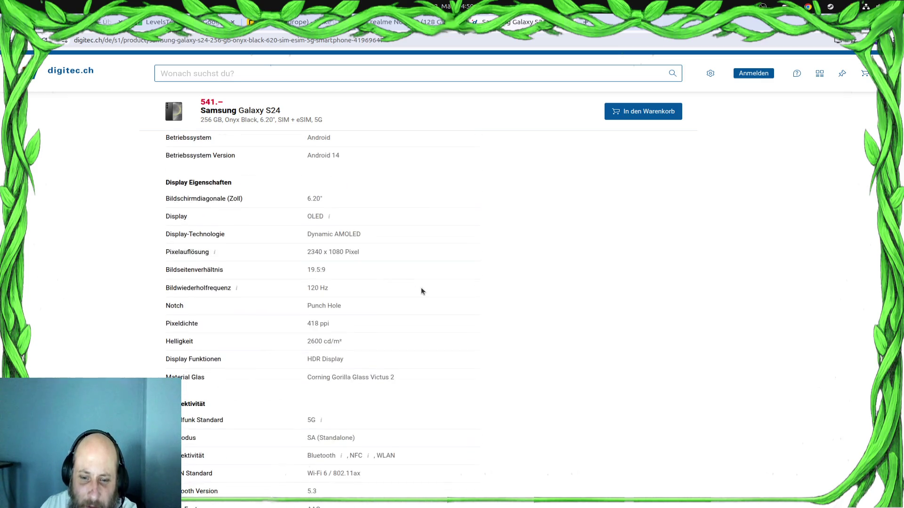
{"action": "scroll", "coordinate": [421, 291], "scroll_direction": "down", "scroll_amount": 3}
{"action": "scroll", "coordinate": [421, 292], "scroll_direction": "down", "scroll_amount": 4}
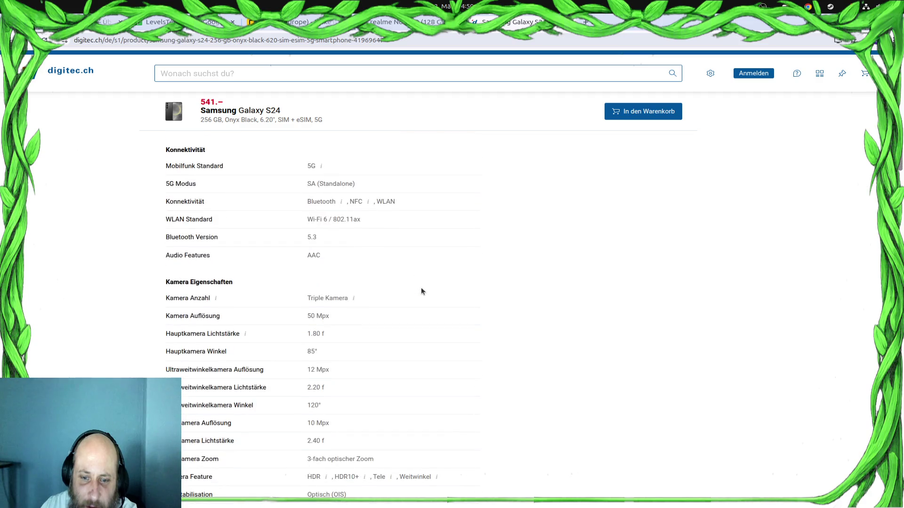
{"action": "scroll", "coordinate": [423, 291], "scroll_direction": "down", "scroll_amount": 1}
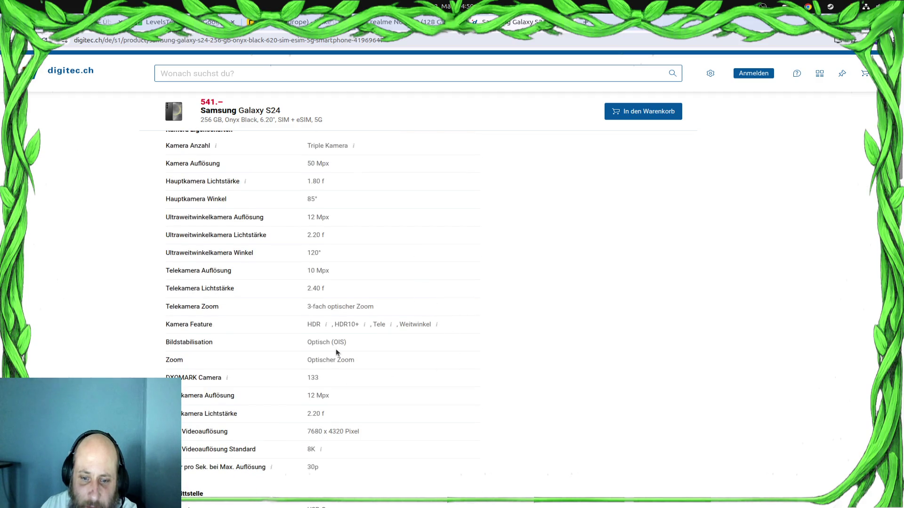
{"action": "scroll", "coordinate": [353, 305], "scroll_direction": "down", "scroll_amount": 4}
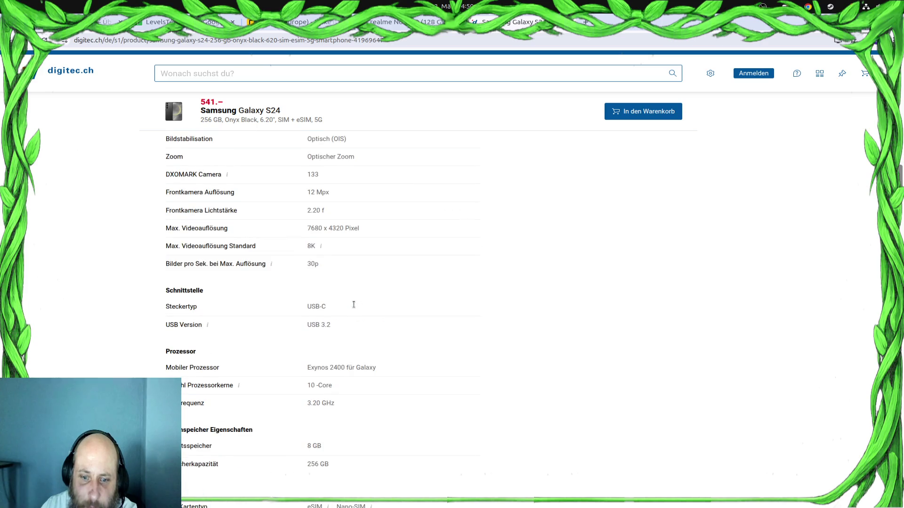
{"action": "mouse_move", "coordinate": [340, 412]}
{"action": "left_mouse_down"}
{"action": "mouse_move", "coordinate": [245, 391]}
{"action": "mouse_move", "coordinate": [358, 414]}
{"action": "mouse_move", "coordinate": [348, 399]}
{"action": "left_mouse_up"}
{"action": "left_click", "coordinate": [288, 408]}
{"action": "left_click", "coordinate": [298, 403]}
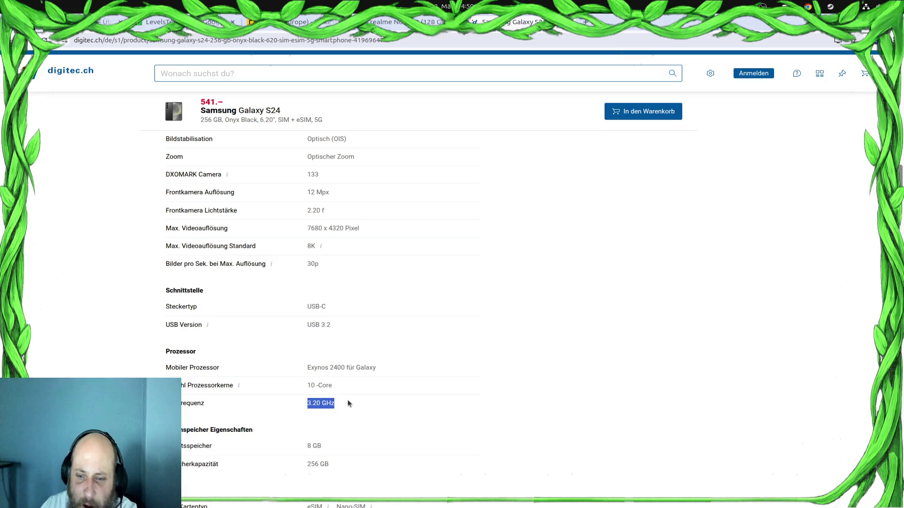
{"action": "left_click", "coordinate": [362, 407]}
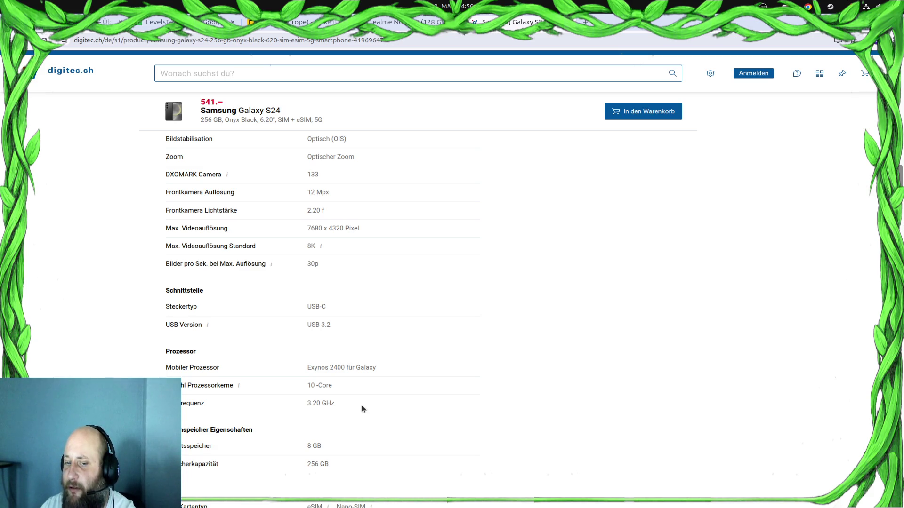
Compare against the realme Note 60 tab, then return to the Galaxy S24 page
{"action": "scroll", "coordinate": [362, 405], "scroll_direction": "down", "scroll_amount": 4}
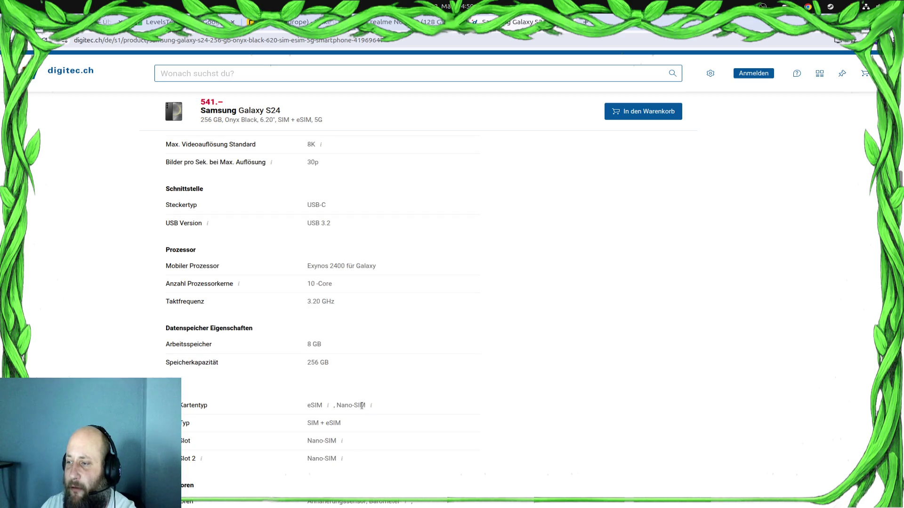
{"action": "scroll", "coordinate": [380, 361], "scroll_direction": "up", "scroll_amount": 10}
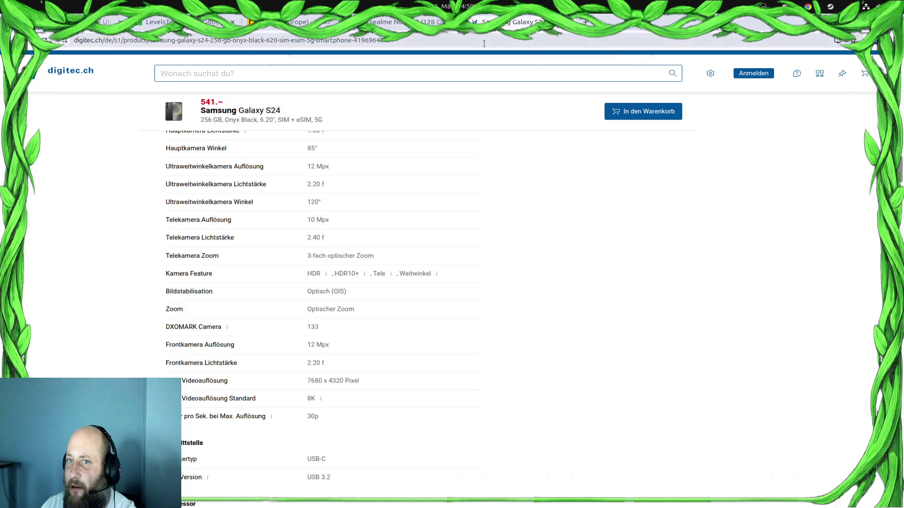
{"action": "left_click", "coordinate": [404, 22]}
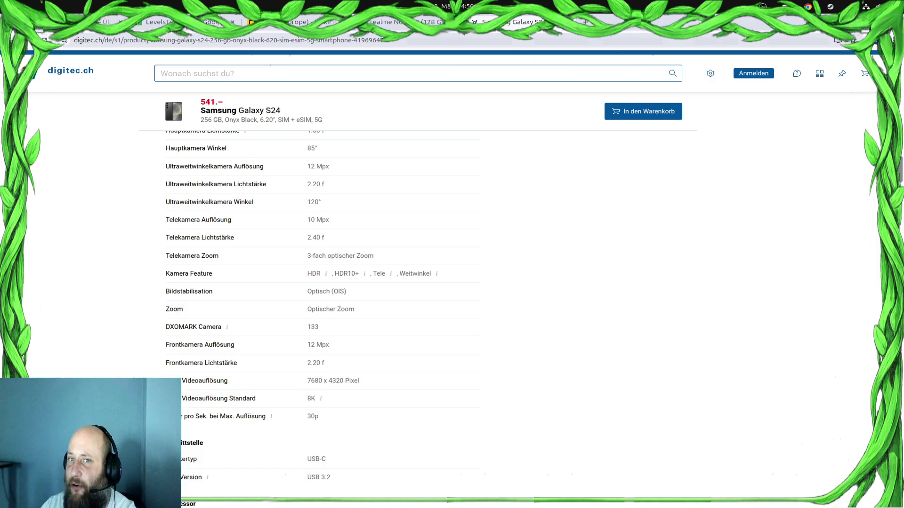
{"action": "left_click", "coordinate": [511, 22]}
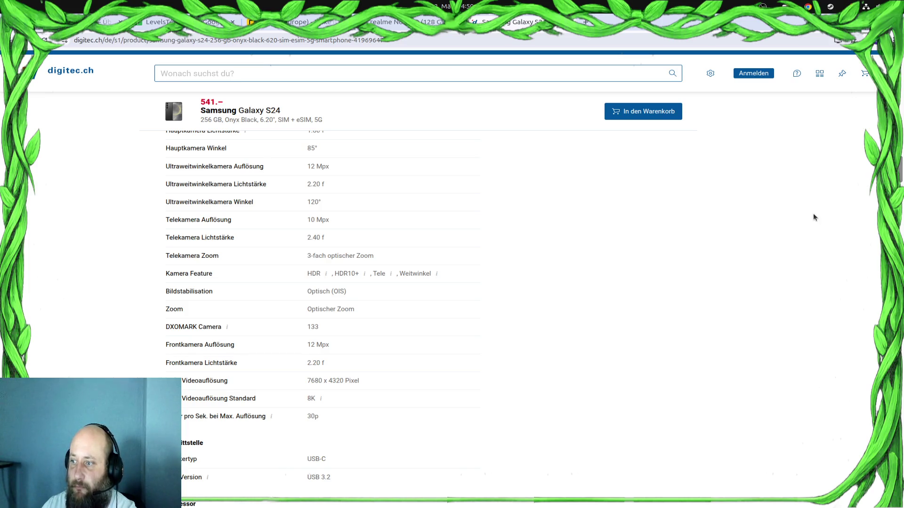
{"action": "left_click", "coordinate": [586, 21]}
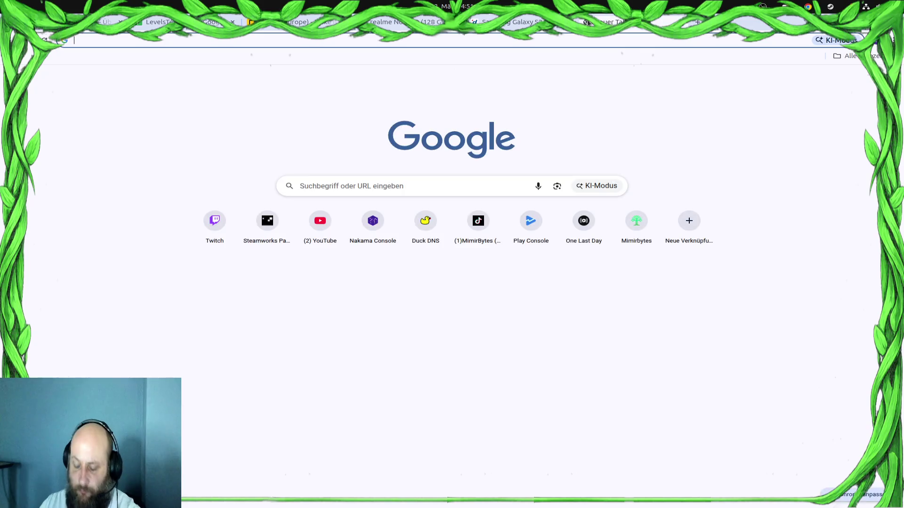
Search 'limit ramusage on android godot' and open the Godot Forum post on detecting available memory
{"action": "type", "text": "limit ramusage on "}
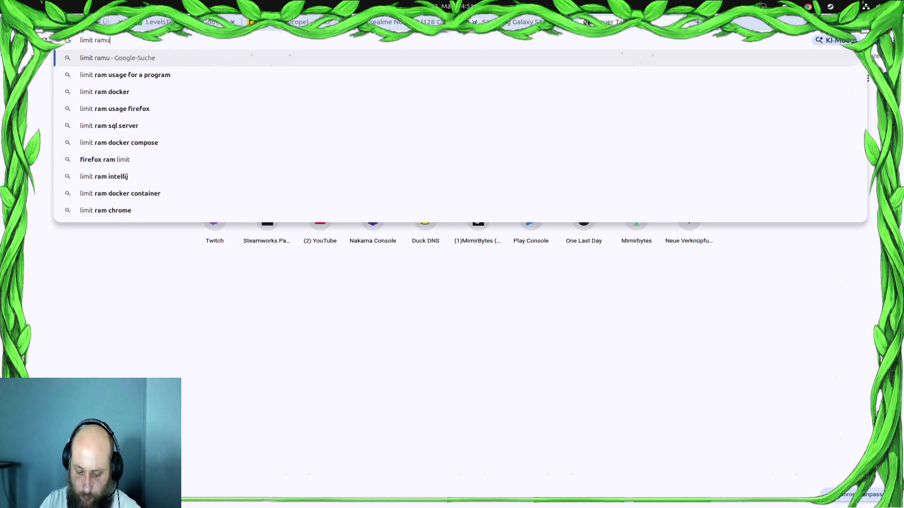
{"action": "type", "text": "android godot"}
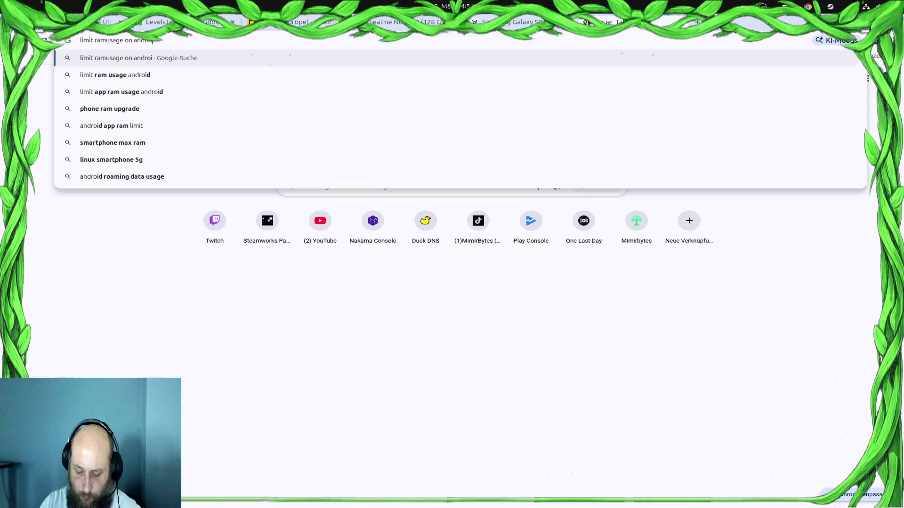
{"action": "key", "text": "Return"}
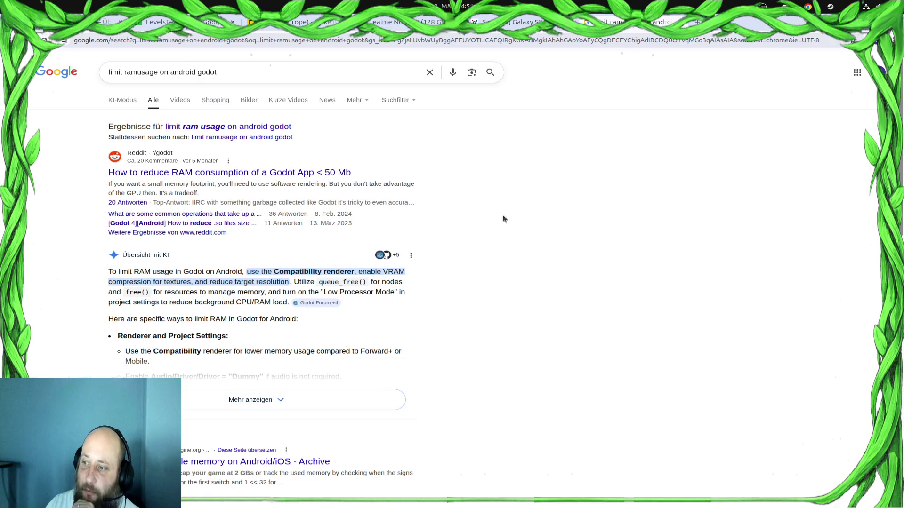
{"action": "scroll", "coordinate": [590, 253], "scroll_direction": "down", "scroll_amount": 4}
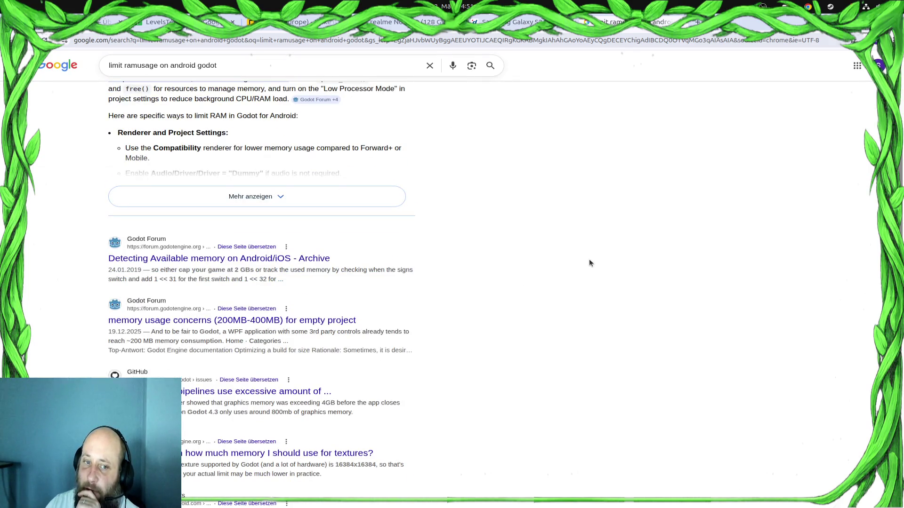
{"action": "left_click", "coordinate": [233, 259]}
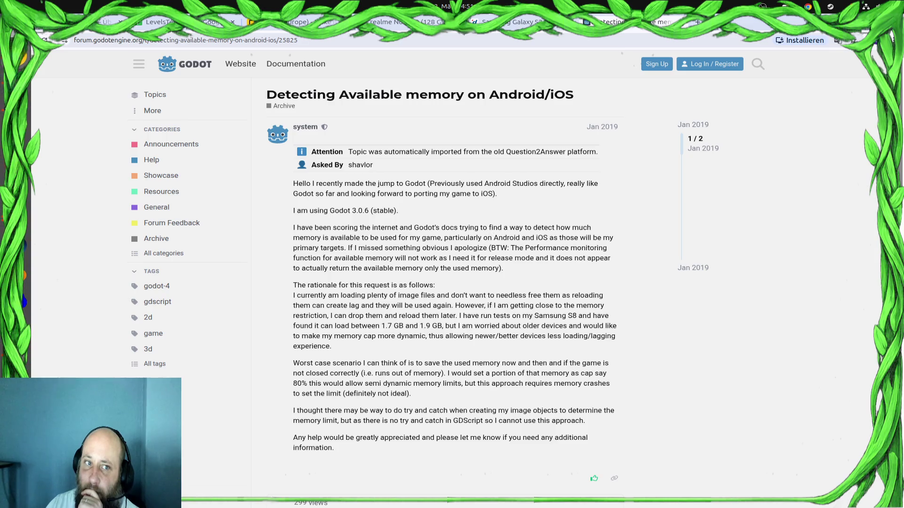
{"action": "key", "text": "alt+Left"}
{"action": "scroll", "coordinate": [340, 252], "scroll_direction": "down", "scroll_amount": 1}
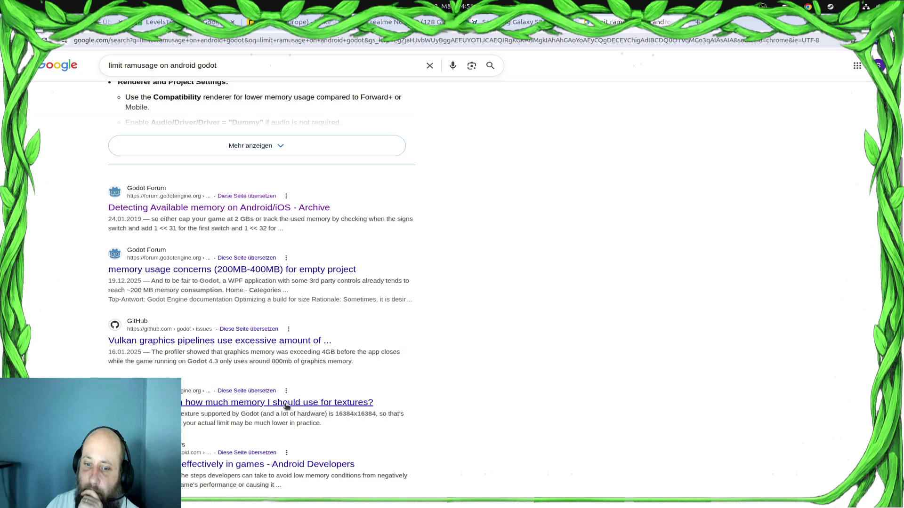
{"action": "scroll", "coordinate": [344, 383], "scroll_direction": "down", "scroll_amount": 4}
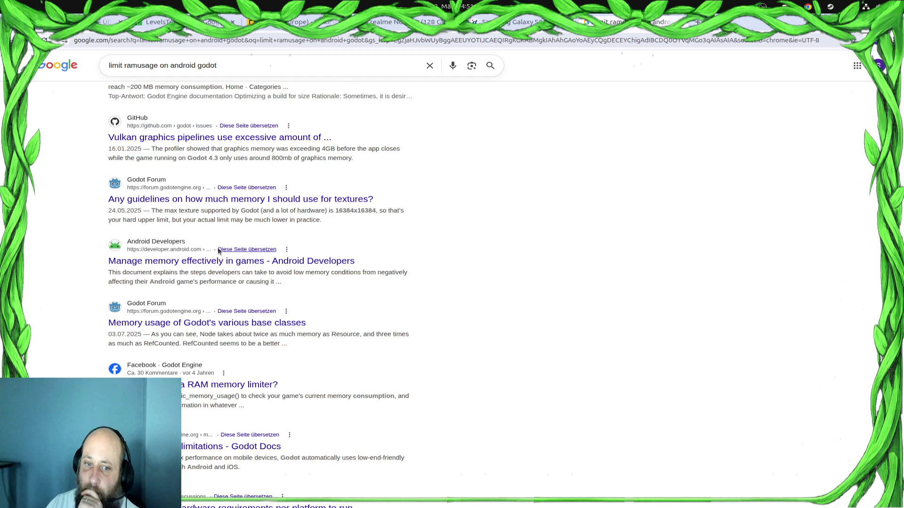
Read the Android Developers 'Manage memory effectively in games' guide, then return to the Godot editor
{"action": "left_click", "coordinate": [220, 267]}
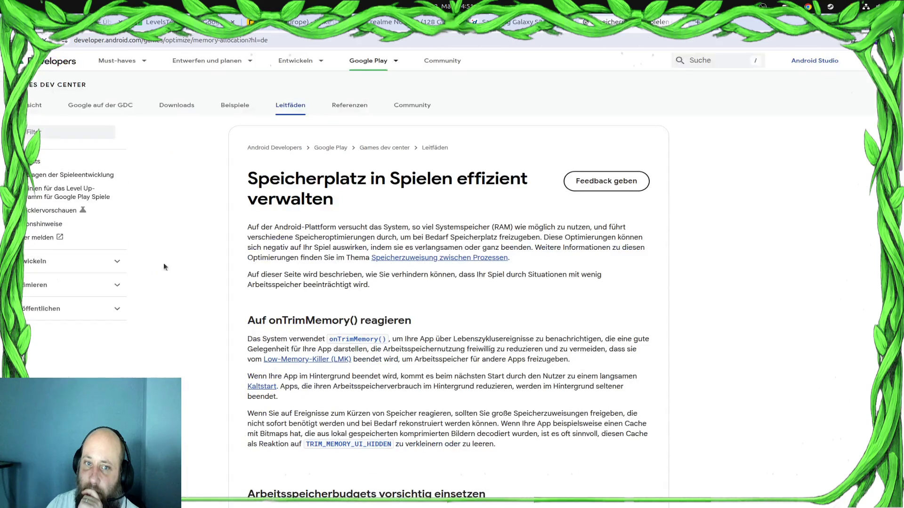
{"action": "scroll", "coordinate": [494, 288], "scroll_direction": "down", "scroll_amount": 4}
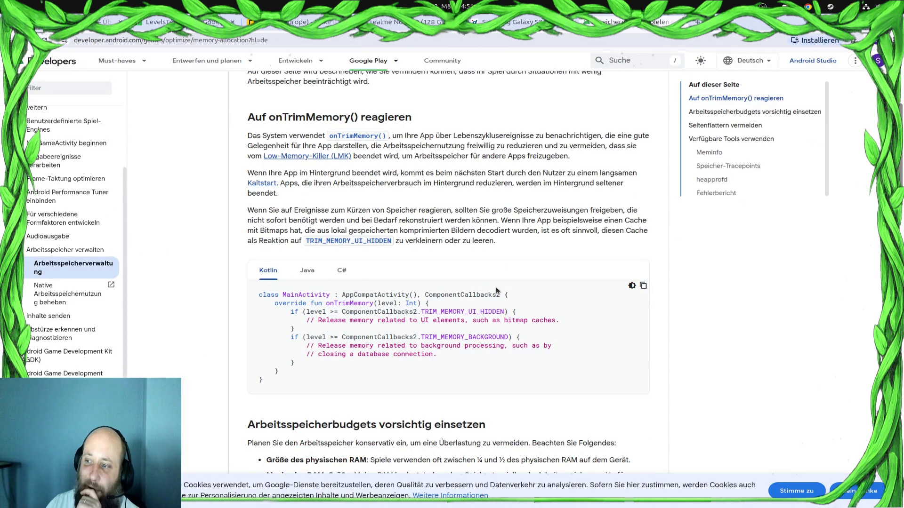
{"action": "scroll", "coordinate": [496, 290], "scroll_direction": "down", "scroll_amount": 4}
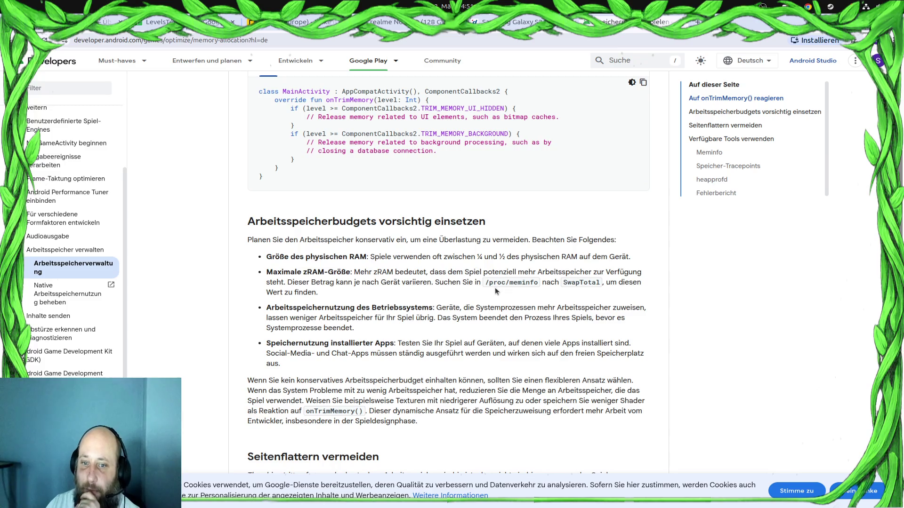
{"action": "scroll", "coordinate": [495, 291], "scroll_direction": "down", "scroll_amount": 4}
{"action": "scroll", "coordinate": [495, 291], "scroll_direction": "down", "scroll_amount": 2}
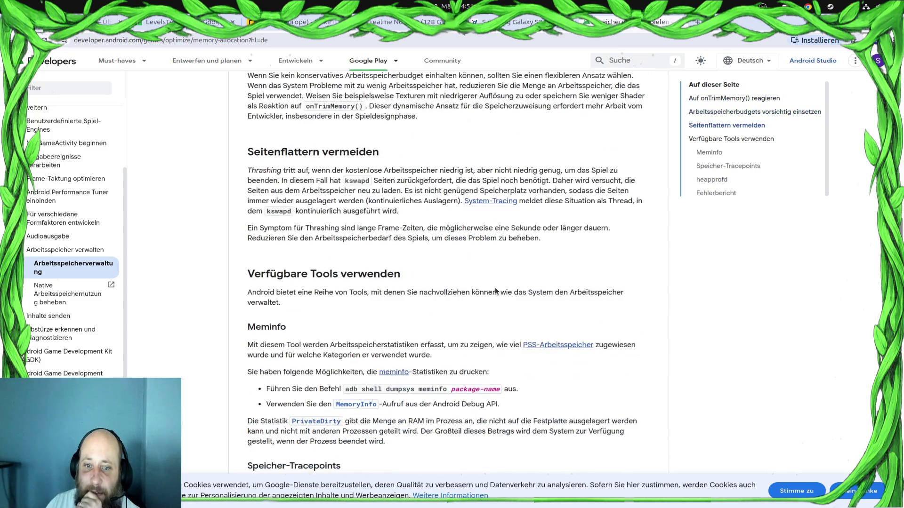
{"action": "scroll", "coordinate": [495, 291], "scroll_direction": "down", "scroll_amount": 4}
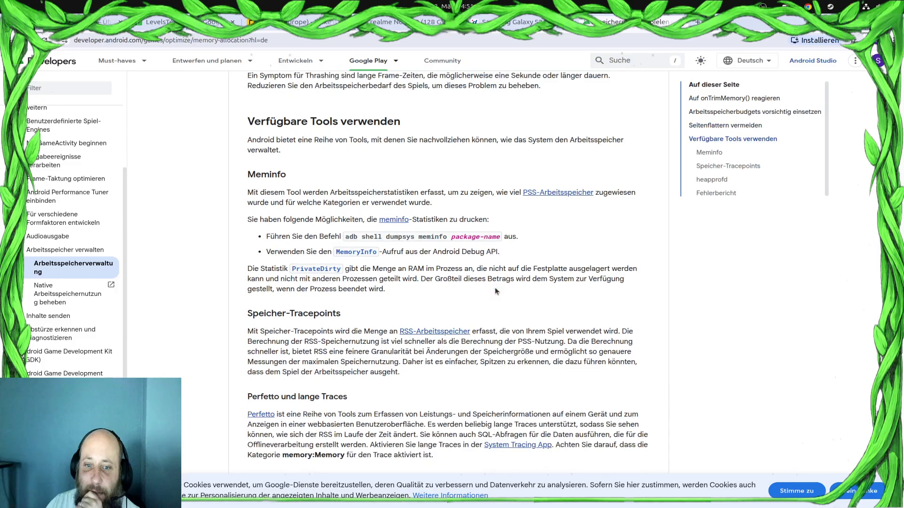
{"action": "scroll", "coordinate": [495, 289], "scroll_direction": "up", "scroll_amount": 3}
{"action": "scroll", "coordinate": [507, 289], "scroll_direction": "up", "scroll_amount": 1}
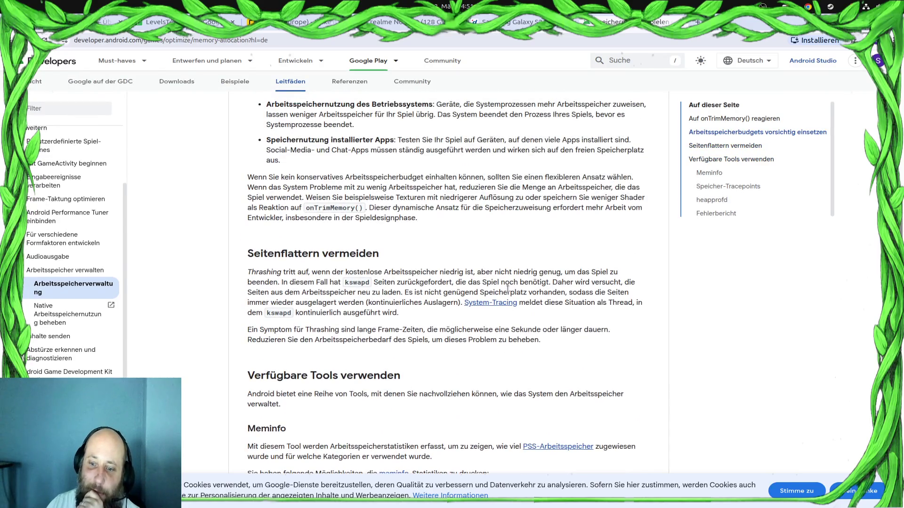
{"action": "scroll", "coordinate": [509, 291], "scroll_direction": "down", "scroll_amount": 7}
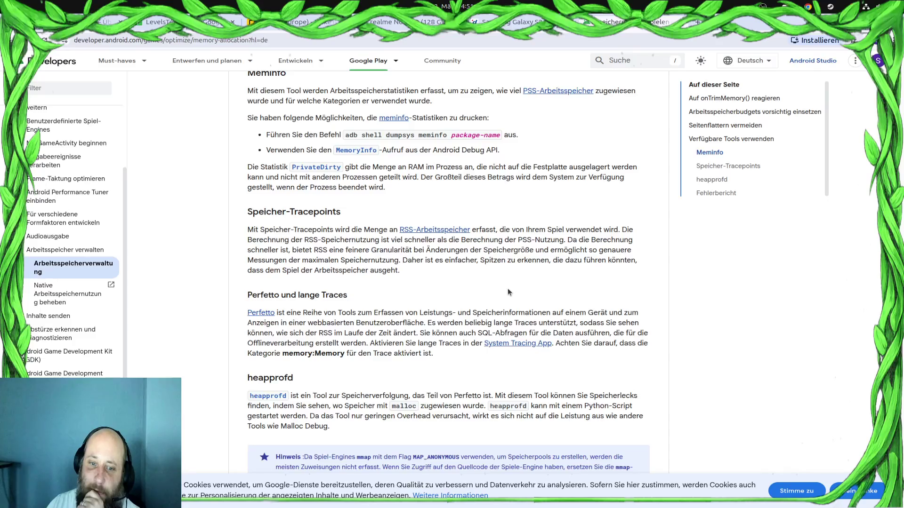
{"action": "scroll", "coordinate": [508, 292], "scroll_direction": "down", "scroll_amount": 3}
{"action": "scroll", "coordinate": [508, 292], "scroll_direction": "up", "scroll_amount": 8}
{"action": "scroll", "coordinate": [508, 292], "scroll_direction": "up", "scroll_amount": 10}
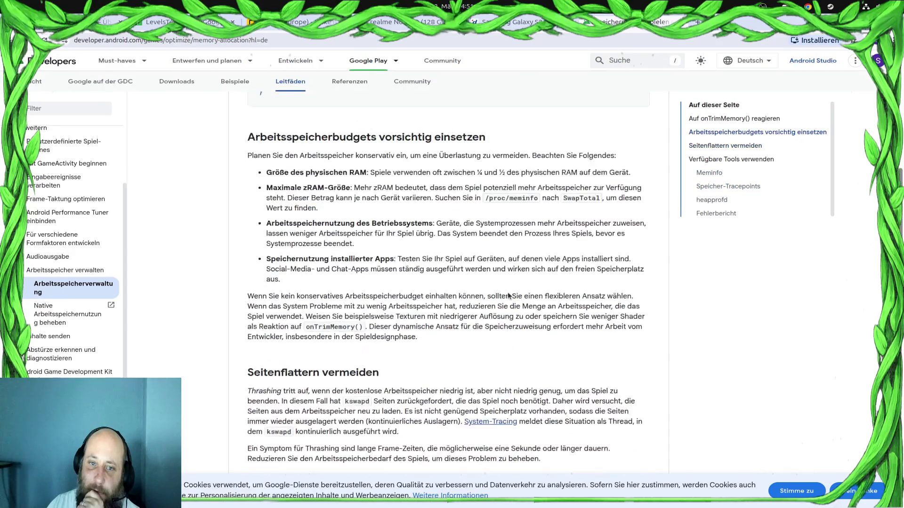
{"action": "scroll", "coordinate": [507, 292], "scroll_direction": "up", "scroll_amount": 6}
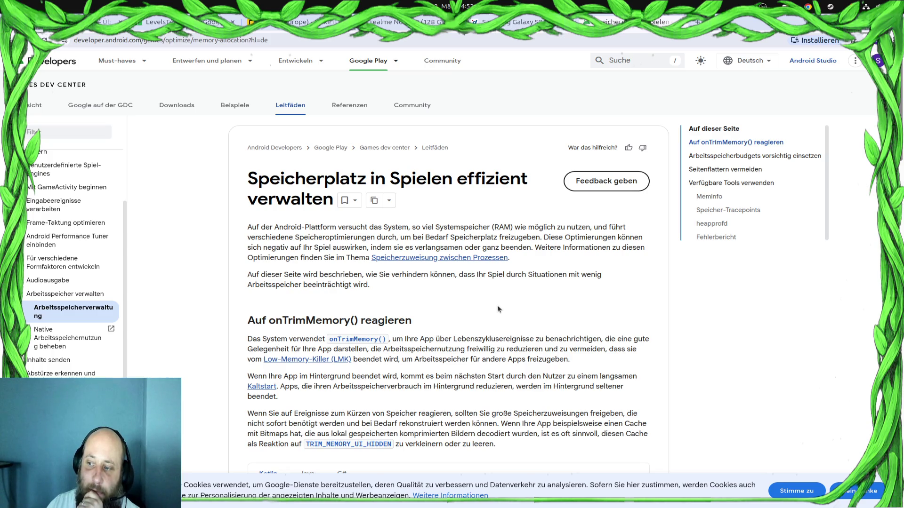
{"action": "scroll", "coordinate": [494, 307], "scroll_direction": "down", "scroll_amount": 3}
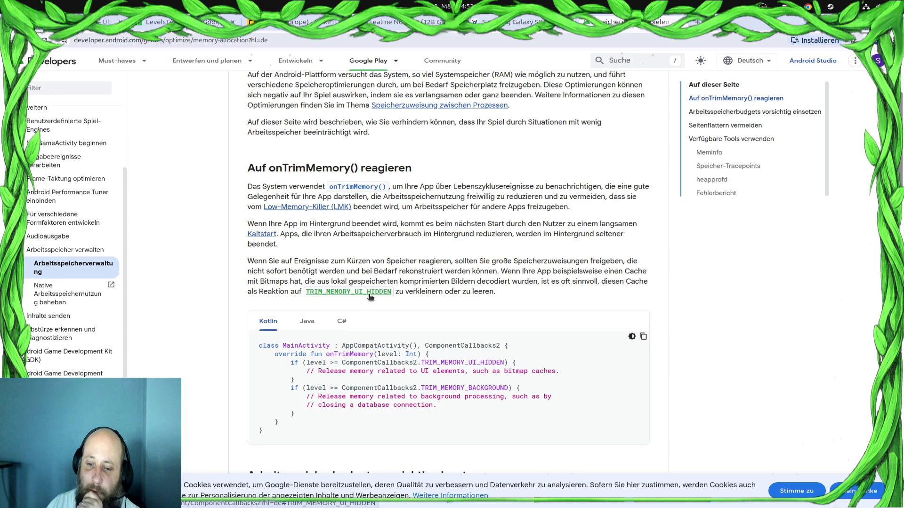
{"action": "left_click", "coordinate": [14, 355]}
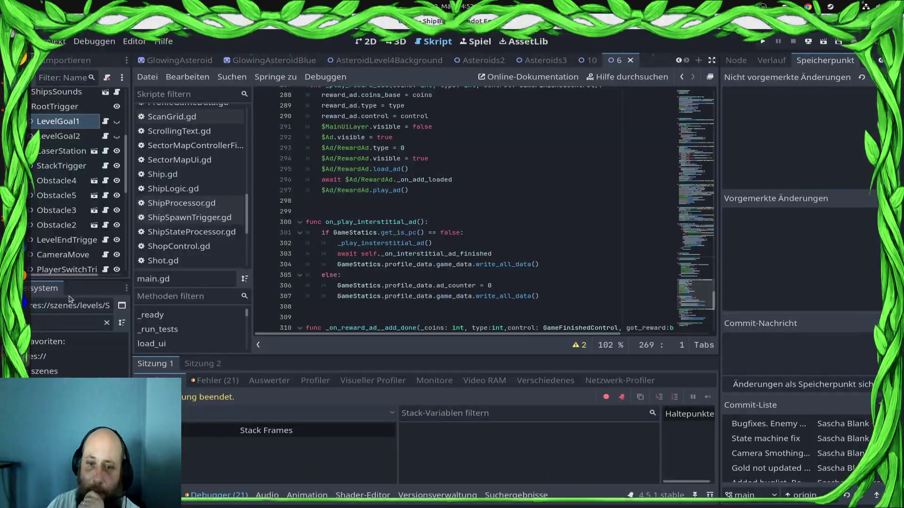
Glance at Project Settings, then open the Export dialog for the Android build
{"action": "left_click", "coordinate": [47, 41]}
{"action": "left_click", "coordinate": [75, 54]}
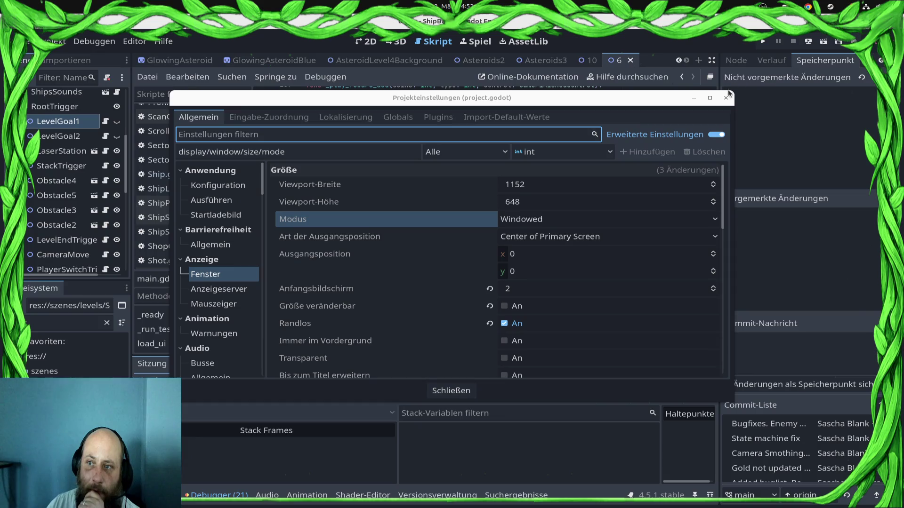
{"action": "left_click", "coordinate": [726, 97]}
{"action": "left_click", "coordinate": [49, 41]}
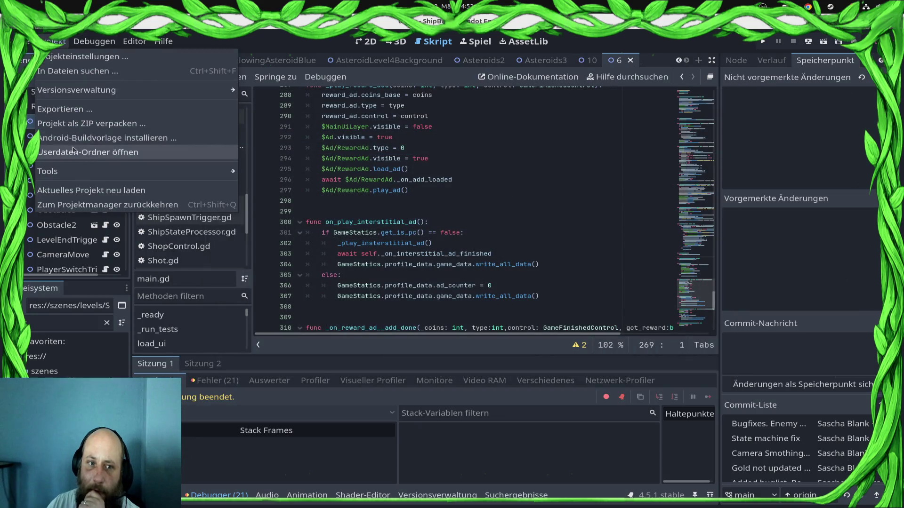
{"action": "left_click", "coordinate": [71, 109]}
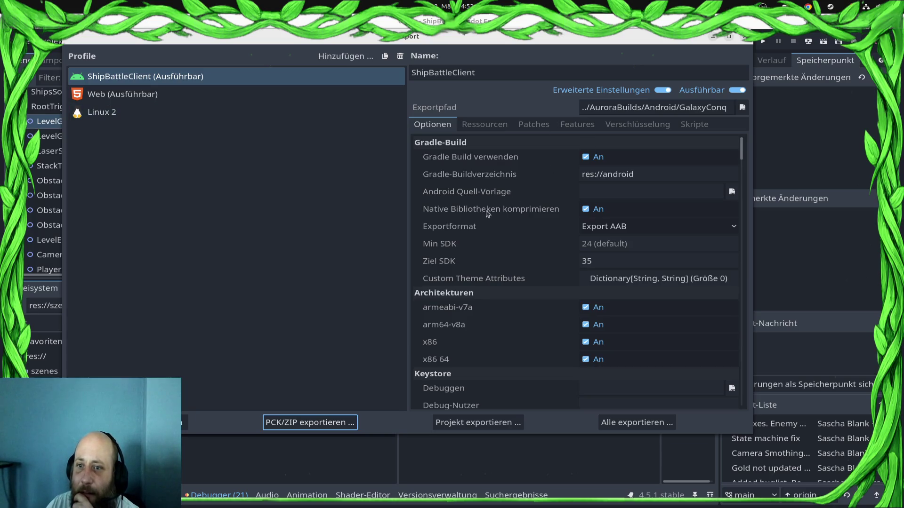
Scroll the ShipBattleClient preset's Optionen through the Bildschirm and APK-Expansion settings
{"action": "mouse_move", "coordinate": [474, 212]}
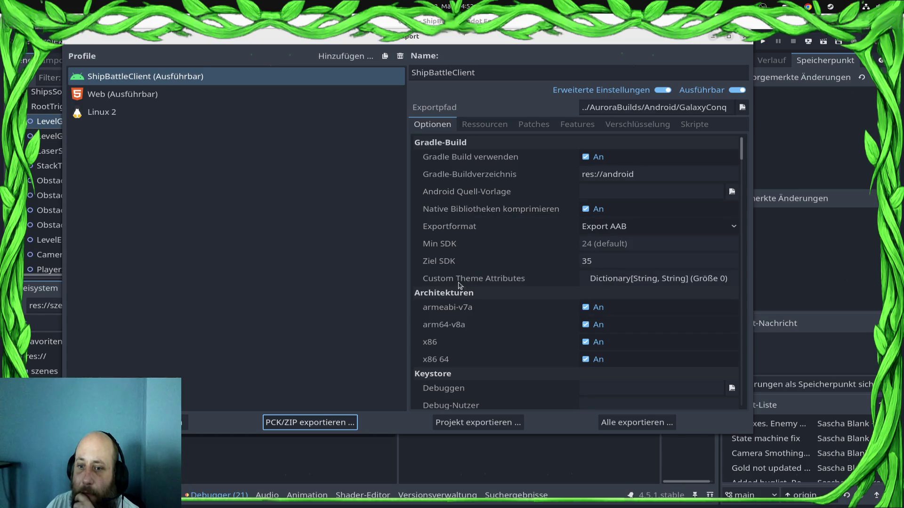
{"action": "scroll", "coordinate": [520, 277], "scroll_direction": "down", "scroll_amount": 3}
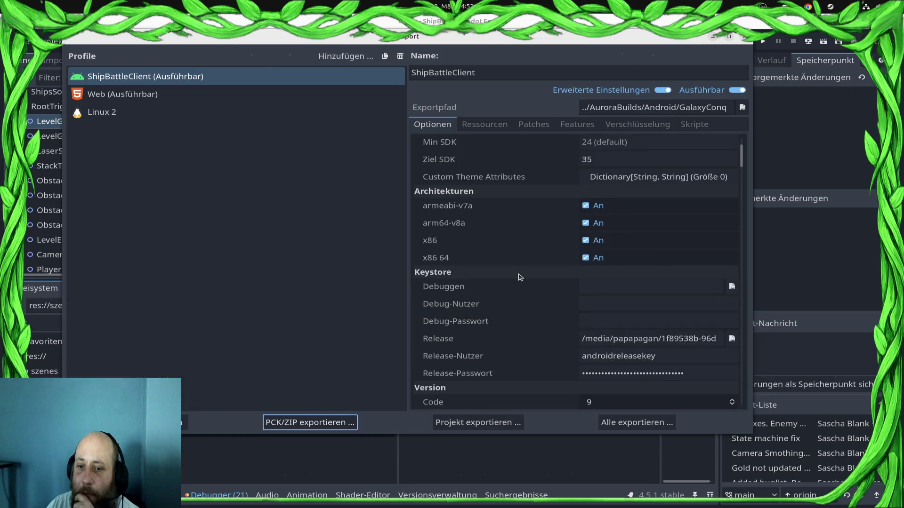
{"action": "scroll", "coordinate": [520, 276], "scroll_direction": "down", "scroll_amount": 1}
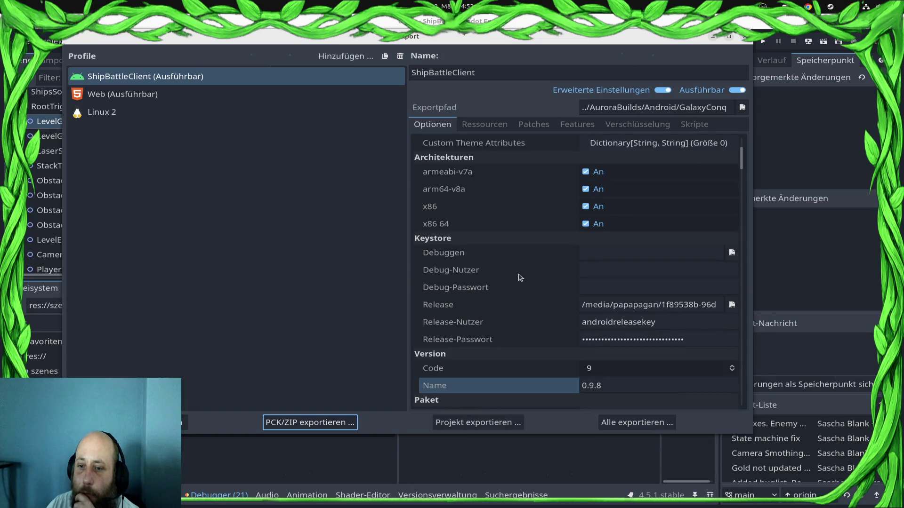
{"action": "scroll", "coordinate": [520, 277], "scroll_direction": "down", "scroll_amount": 4}
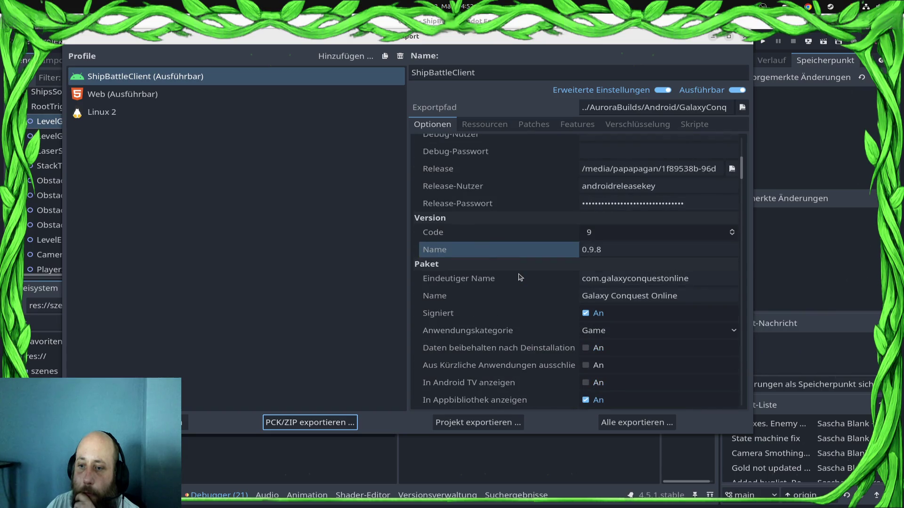
{"action": "scroll", "coordinate": [521, 277], "scroll_direction": "down", "scroll_amount": 2}
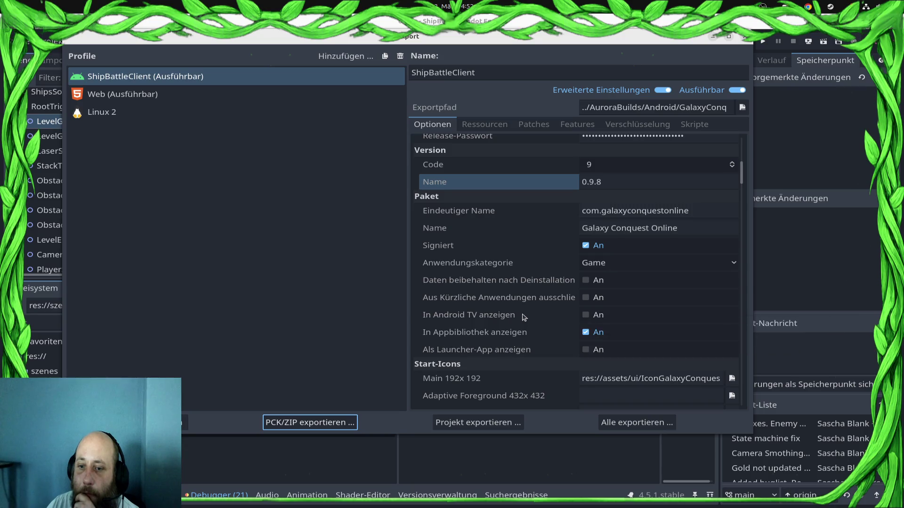
{"action": "scroll", "coordinate": [524, 316], "scroll_direction": "down", "scroll_amount": 6}
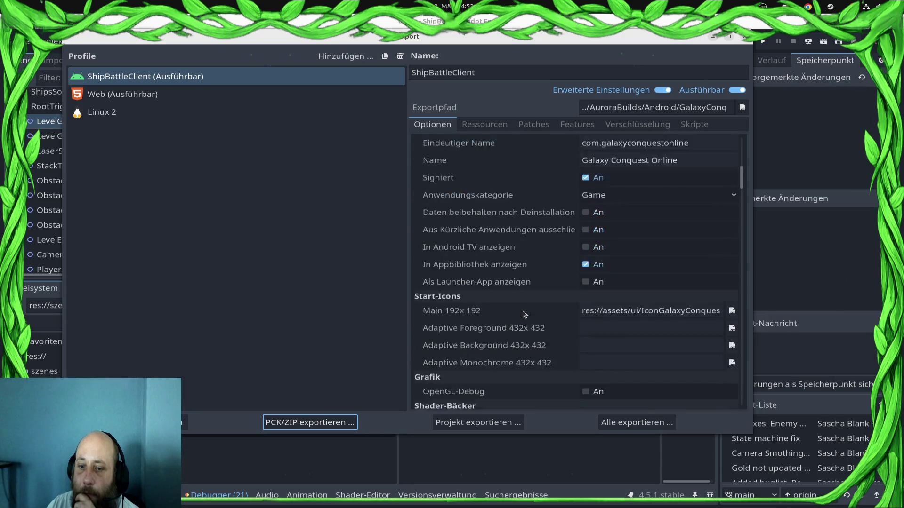
{"action": "scroll", "coordinate": [524, 317], "scroll_direction": "down", "scroll_amount": 5}
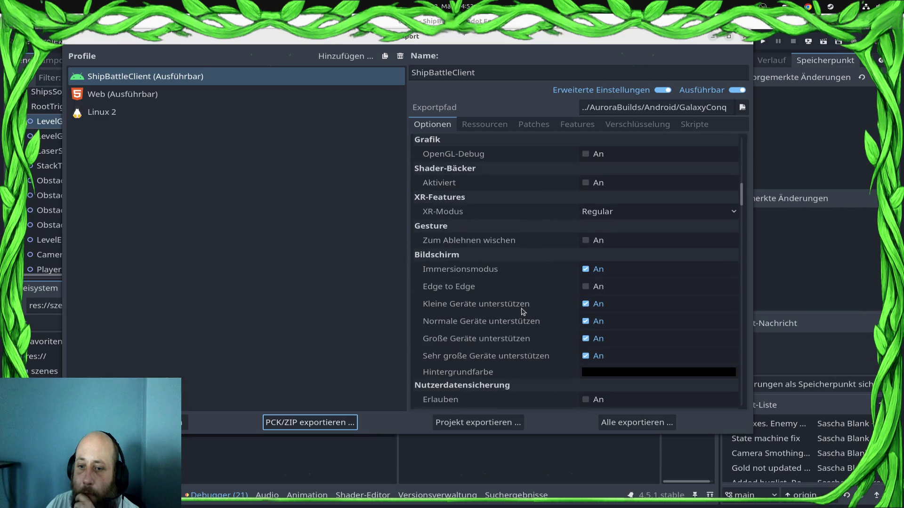
{"action": "scroll", "coordinate": [513, 289], "scroll_direction": "down", "scroll_amount": 3}
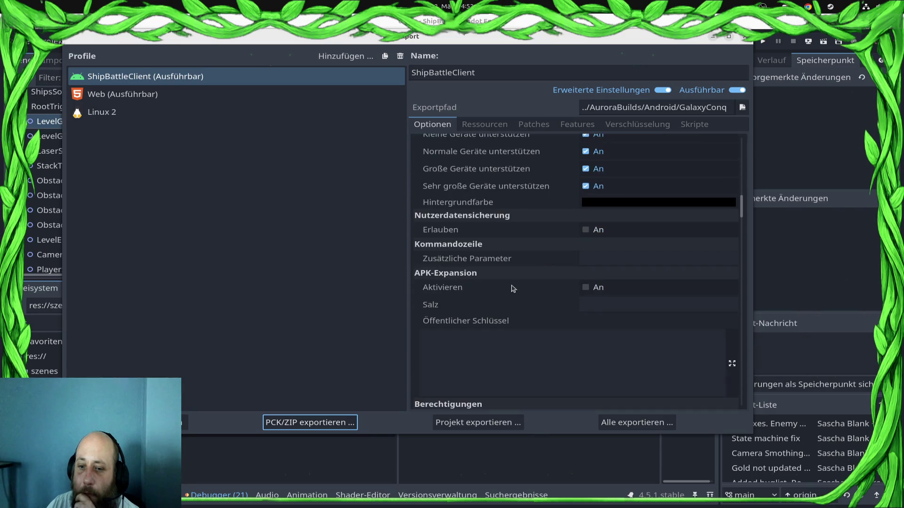
{"action": "mouse_move", "coordinate": [516, 284]}
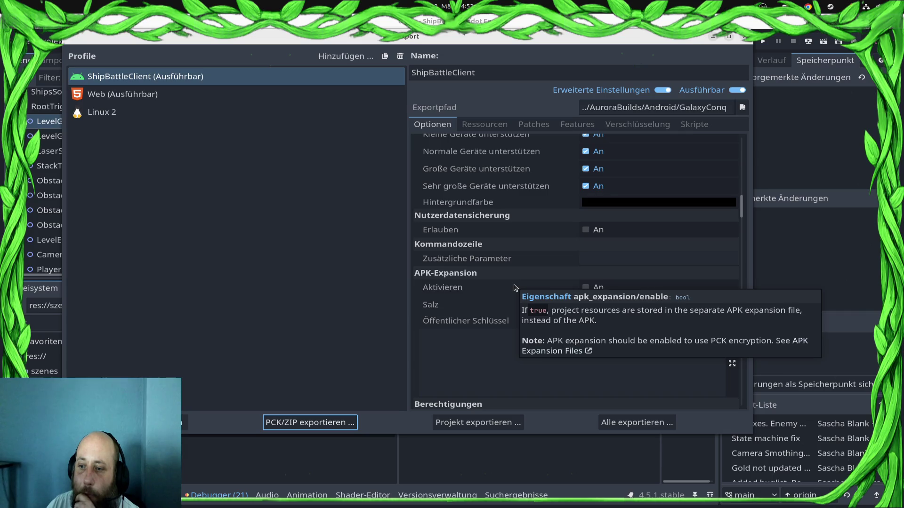
Continue down to the Berechtigungen list, where Internet is enabled
{"action": "scroll", "coordinate": [516, 289], "scroll_direction": "down", "scroll_amount": 5}
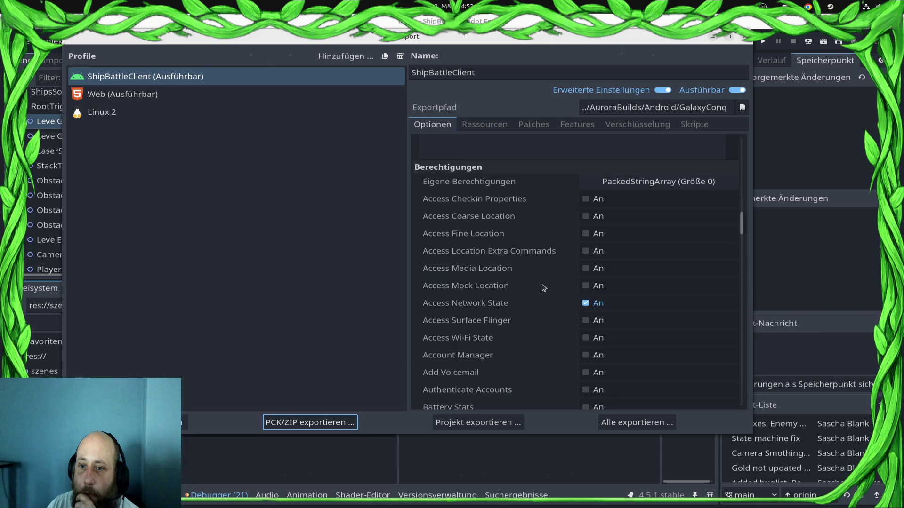
{"action": "scroll", "coordinate": [558, 292], "scroll_direction": "down", "scroll_amount": 2}
{"action": "scroll", "coordinate": [559, 290], "scroll_direction": "down", "scroll_amount": 10}
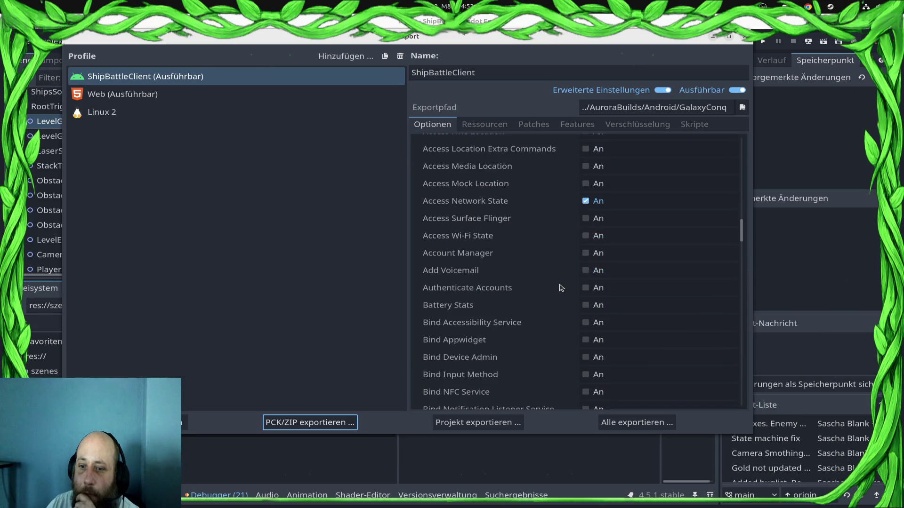
{"action": "scroll", "coordinate": [561, 288], "scroll_direction": "down", "scroll_amount": 8}
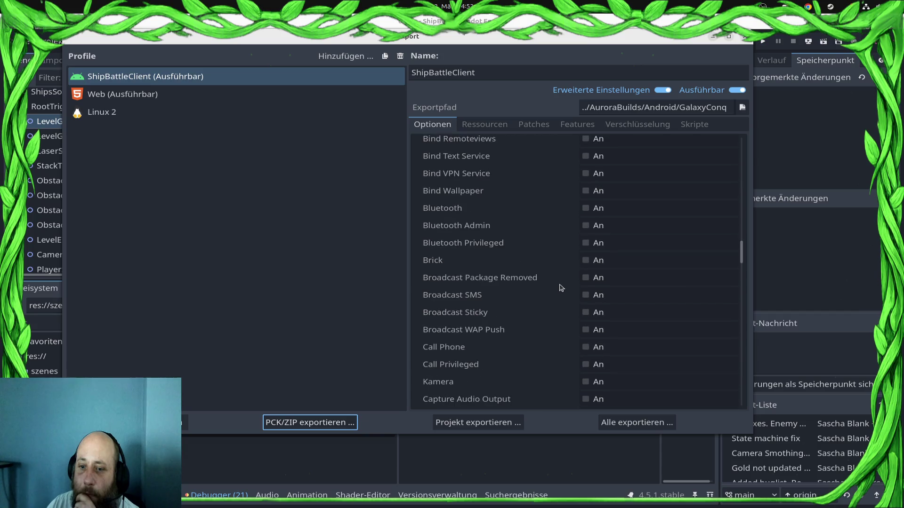
{"action": "scroll", "coordinate": [561, 288], "scroll_direction": "down", "scroll_amount": 15}
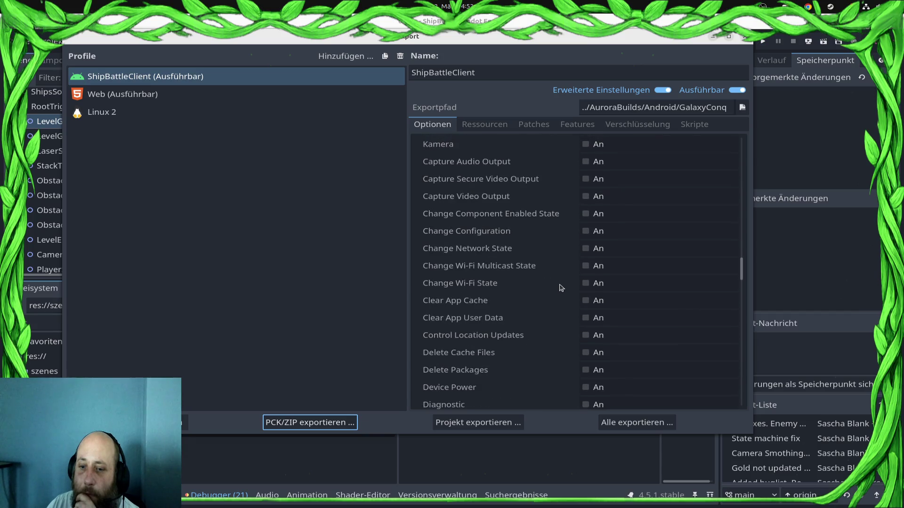
{"action": "scroll", "coordinate": [561, 288], "scroll_direction": "down", "scroll_amount": 10}
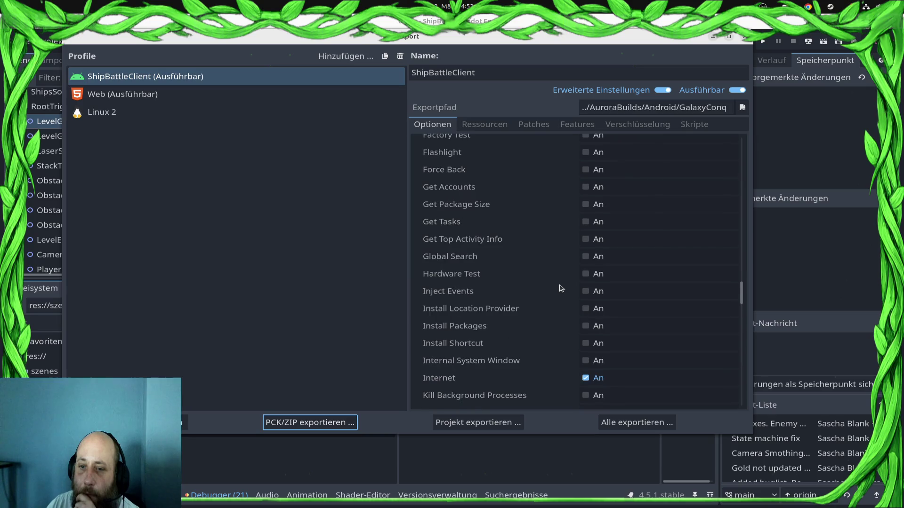
{"action": "scroll", "coordinate": [561, 288], "scroll_direction": "up", "scroll_amount": 2}
{"action": "scroll", "coordinate": [561, 289], "scroll_direction": "down", "scroll_amount": 8}
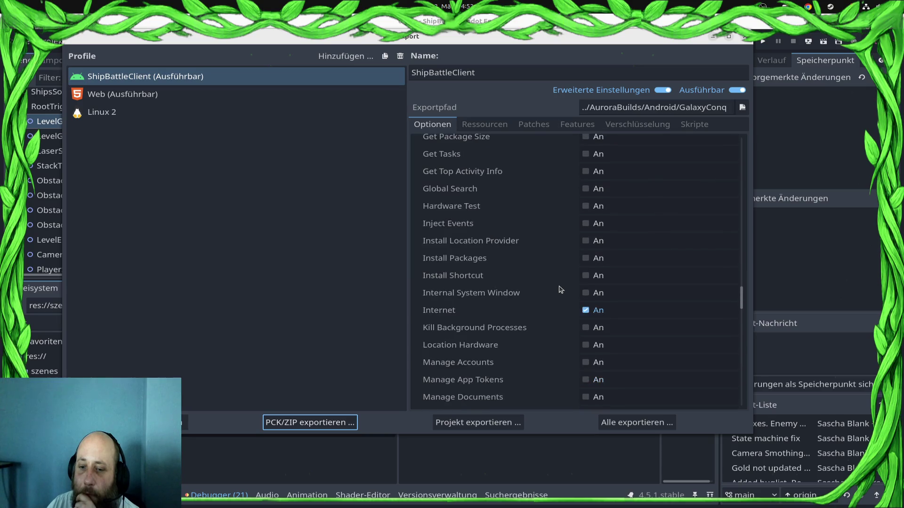
{"action": "scroll", "coordinate": [560, 289], "scroll_direction": "down", "scroll_amount": 9}
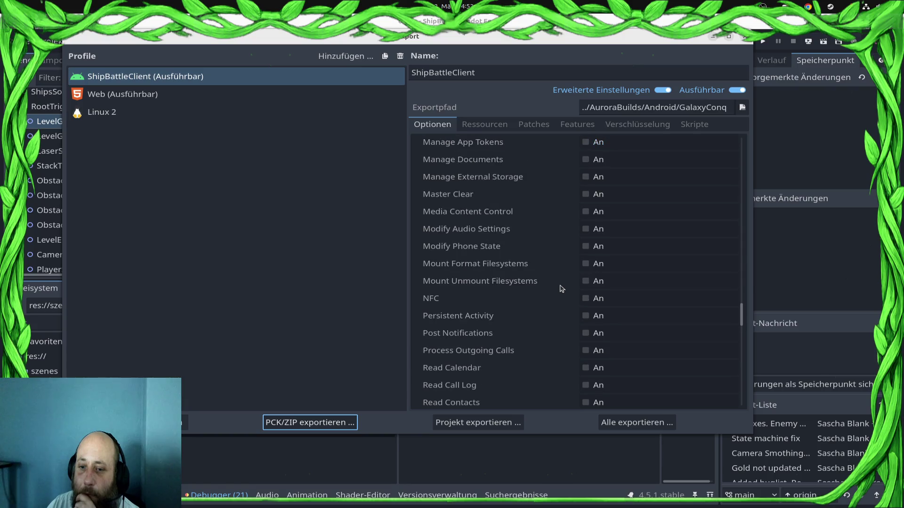
{"action": "scroll", "coordinate": [561, 288], "scroll_direction": "down", "scroll_amount": 20}
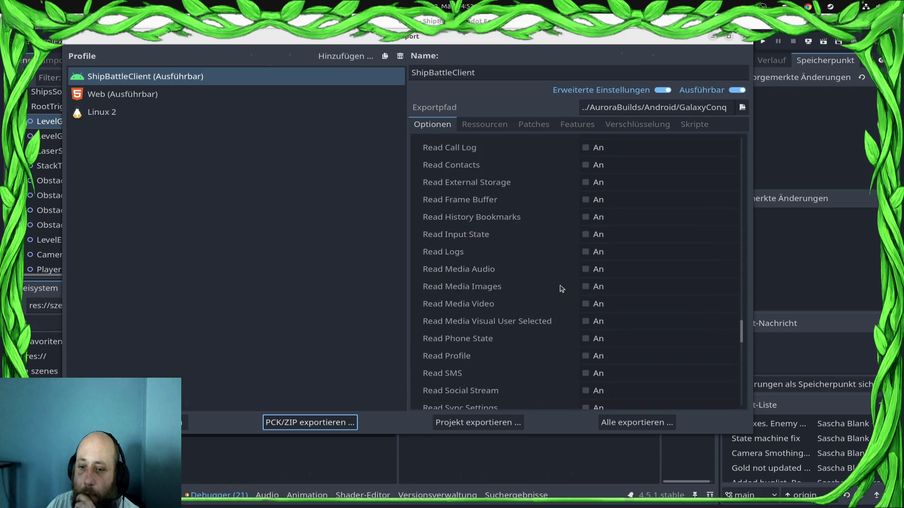
{"action": "scroll", "coordinate": [561, 288], "scroll_direction": "down", "scroll_amount": 20}
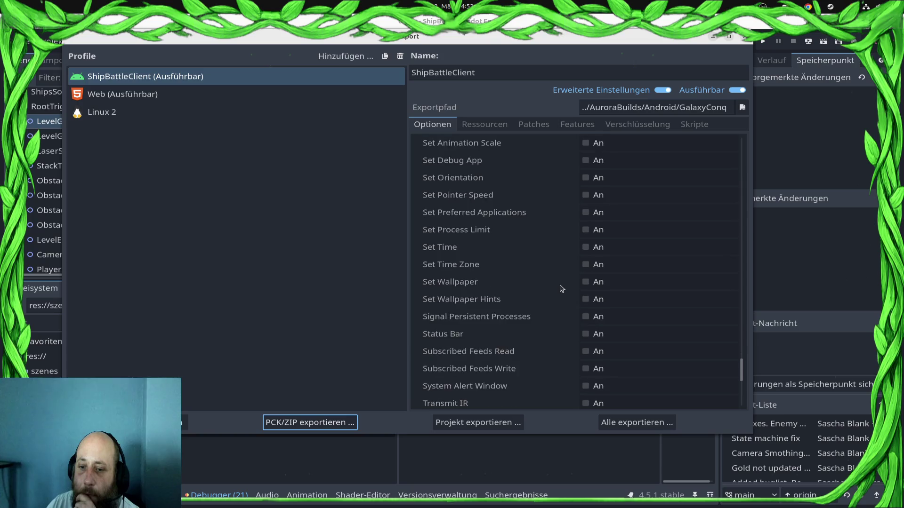
{"action": "scroll", "coordinate": [562, 289], "scroll_direction": "down", "scroll_amount": 3}
{"action": "scroll", "coordinate": [558, 295], "scroll_direction": "up", "scroll_amount": 17}
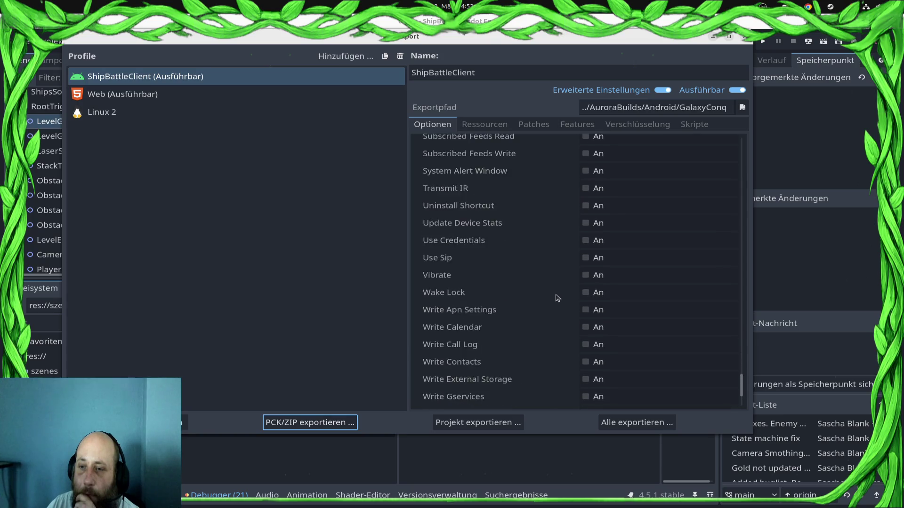
{"action": "scroll", "coordinate": [557, 296], "scroll_direction": "up", "scroll_amount": 15}
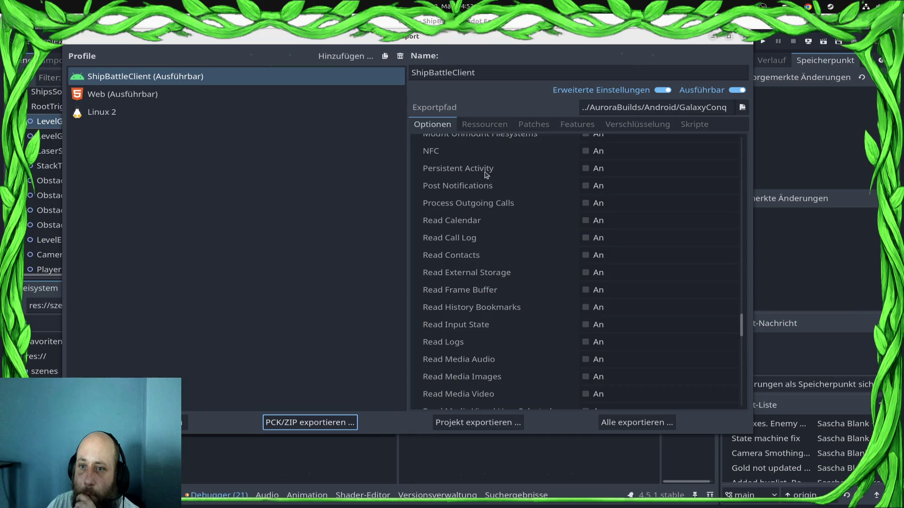
View the preset's Ressourcen, Features, Verschlüsselung and Skripte tabs
{"action": "left_click", "coordinate": [485, 126]}
{"action": "left_click", "coordinate": [521, 124]}
{"action": "key", "text": "Left"}
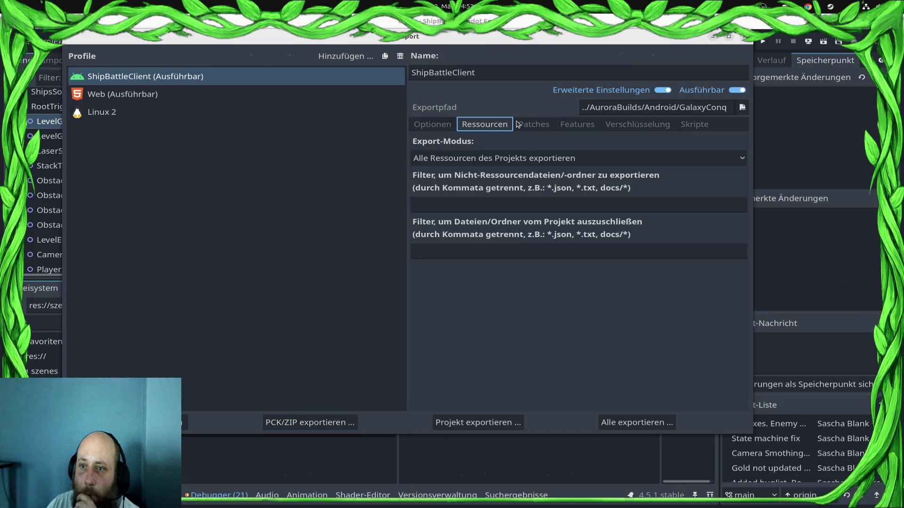
{"action": "left_click", "coordinate": [568, 127]}
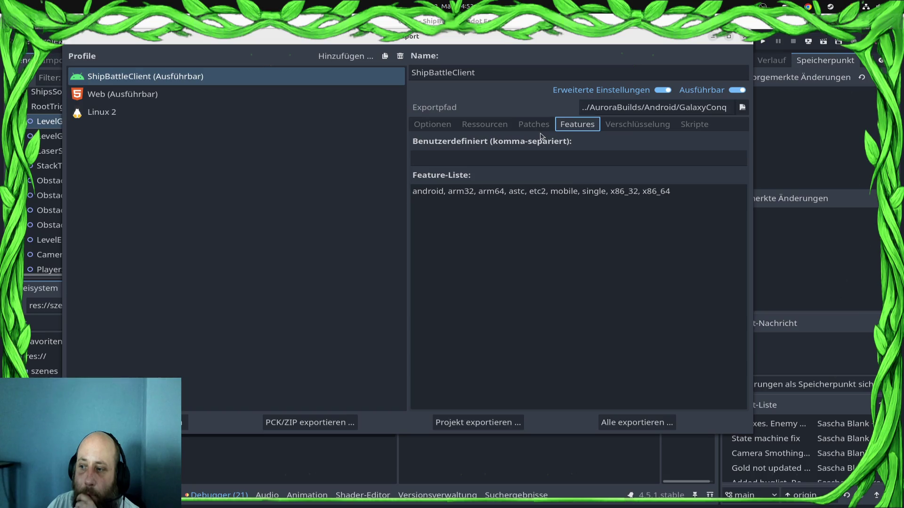
{"action": "left_click", "coordinate": [536, 126]}
{"action": "left_click", "coordinate": [628, 127]}
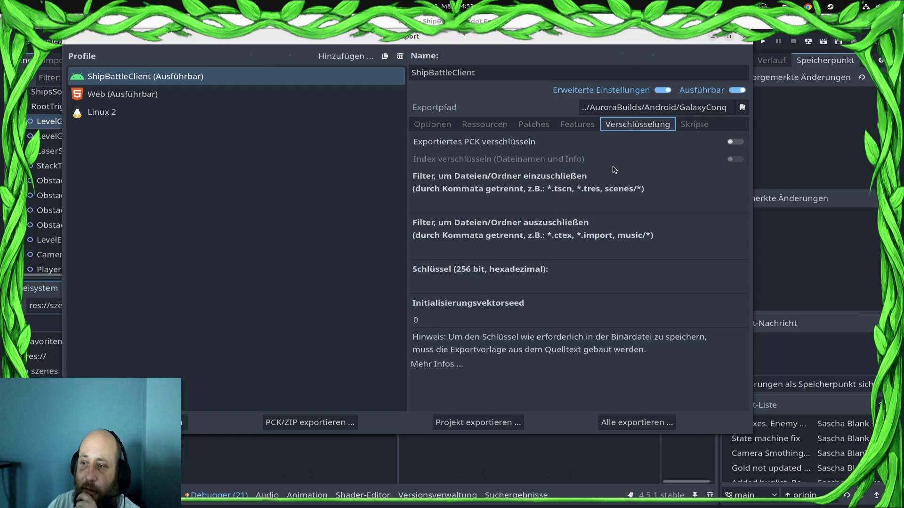
{"action": "left_click", "coordinate": [692, 126]}
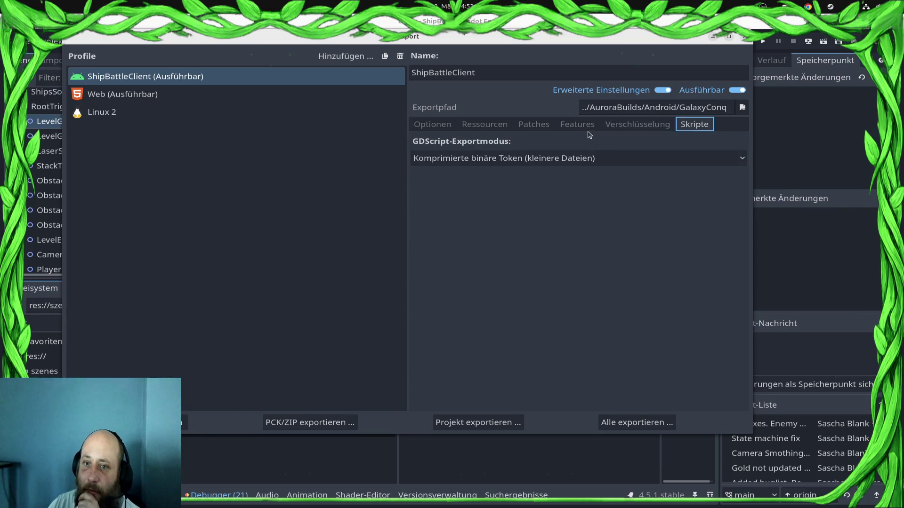
Check the GDScript-Exportmodus choices without changing them, then go back to Optionen
{"action": "left_click", "coordinate": [572, 157]}
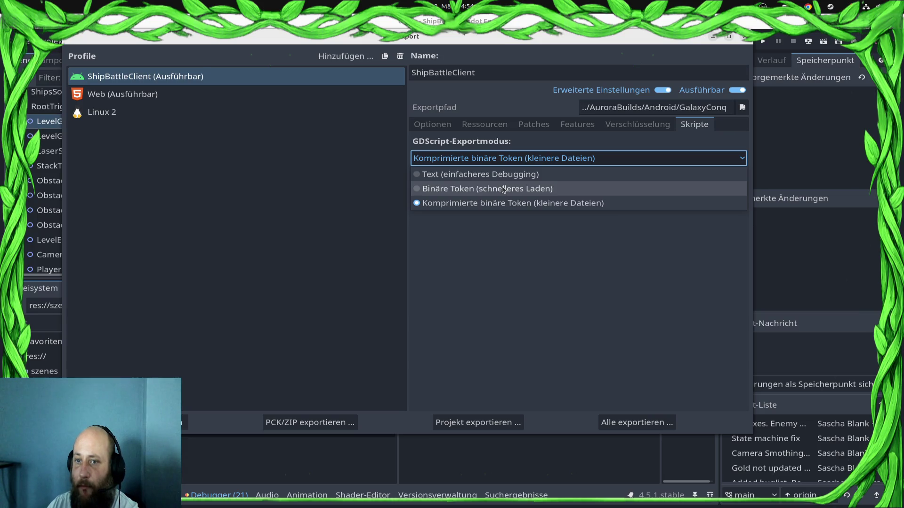
{"action": "left_click", "coordinate": [584, 147]}
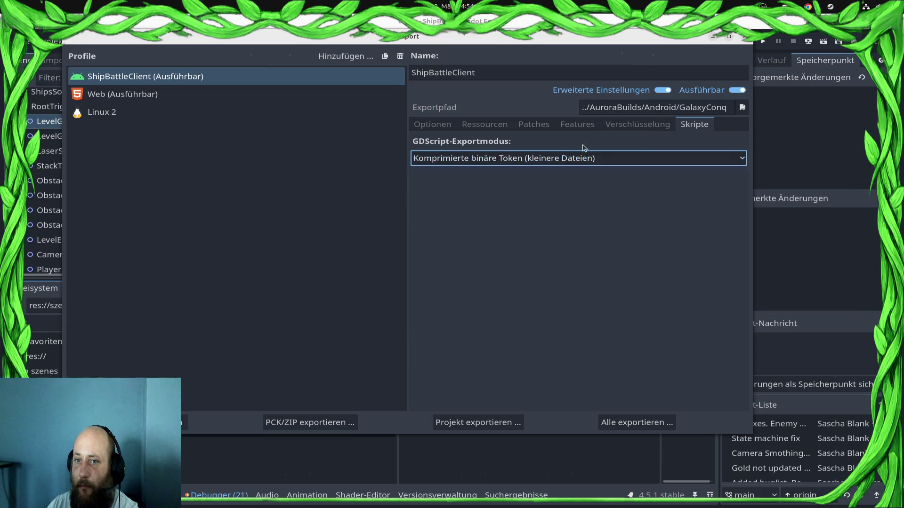
{"action": "left_click", "coordinate": [445, 132]}
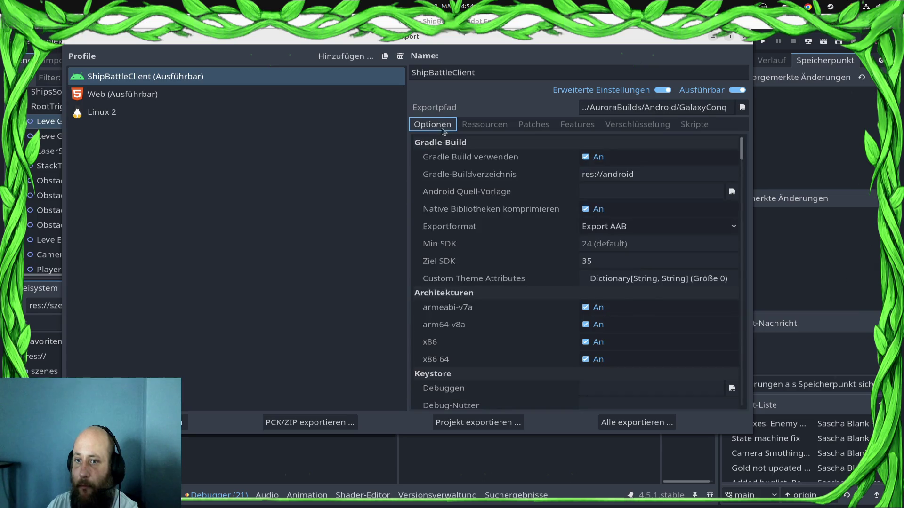
{"action": "left_click", "coordinate": [664, 89]}
{"action": "left_click", "coordinate": [664, 89]}
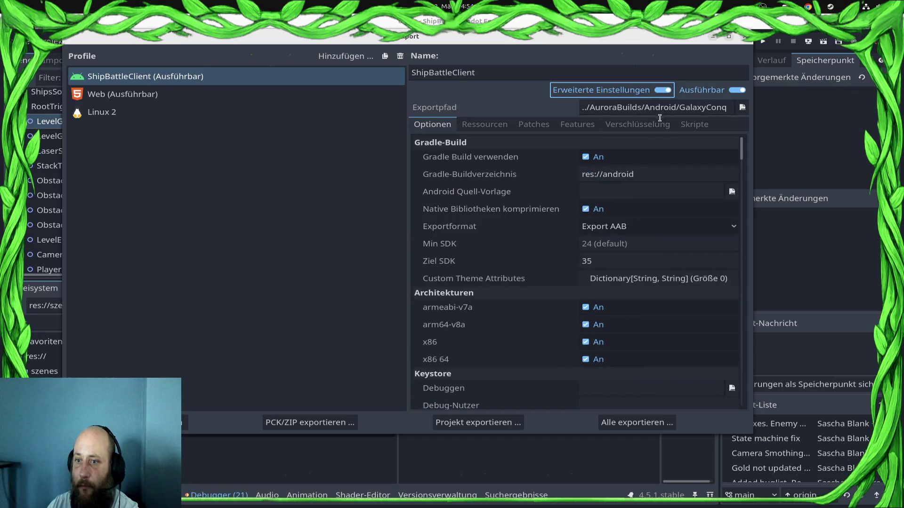
{"action": "left_click", "coordinate": [2, 61]}
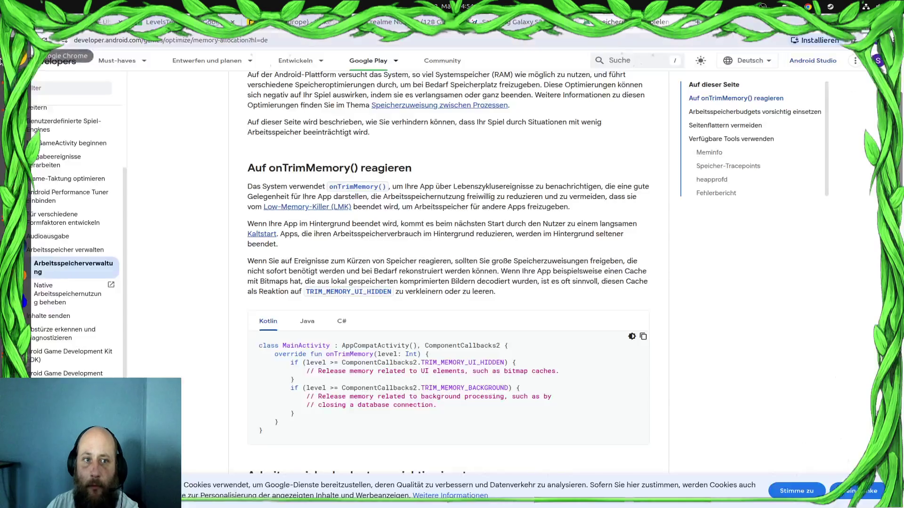
Return to the 'limit ramusage on android godot' results and open the Facebook post 'Can Godot have a RAM memory limiter?'
{"action": "key", "text": "alt+Left"}
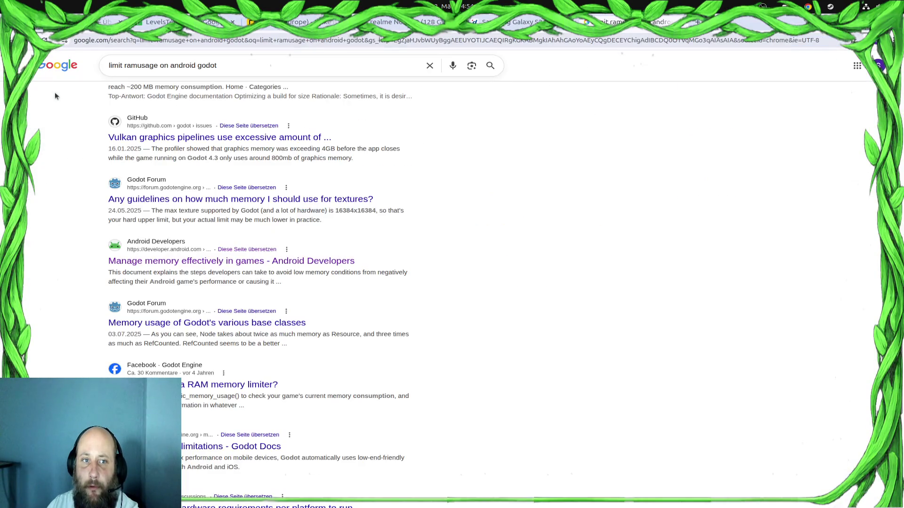
{"action": "scroll", "coordinate": [182, 249], "scroll_direction": "down", "scroll_amount": 4}
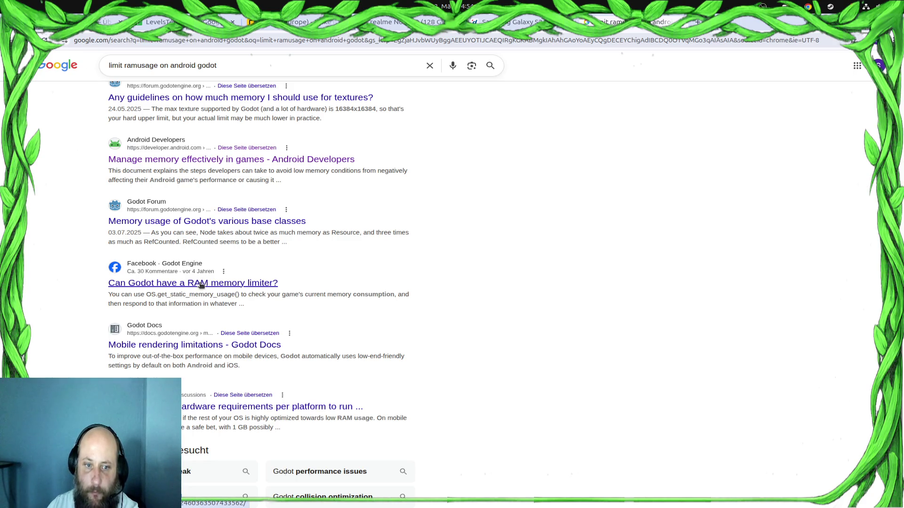
{"action": "left_click", "coordinate": [201, 285]}
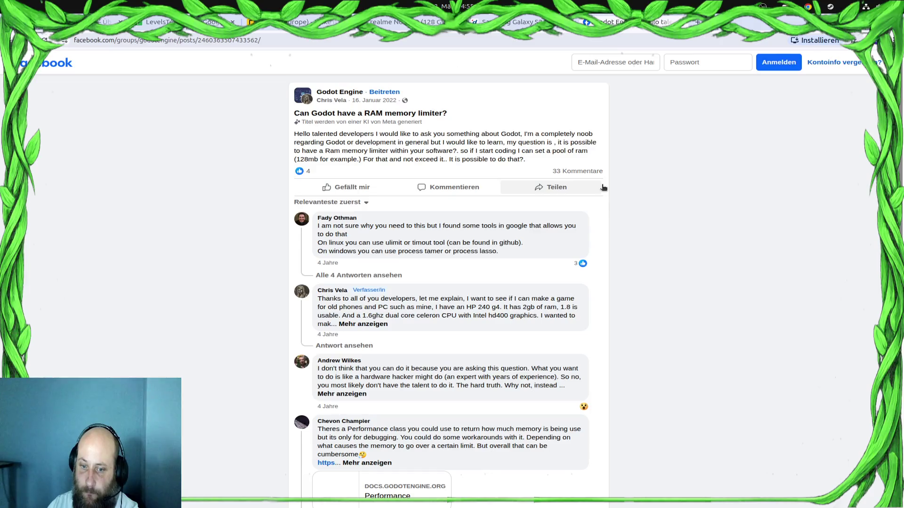
Finish reading the Godot RAM limiter post, then switch to the Play Console publishing overview tab
{"action": "scroll", "coordinate": [603, 188], "scroll_direction": "down", "scroll_amount": 1}
{"action": "scroll", "coordinate": [602, 189], "scroll_direction": "down", "scroll_amount": 10}
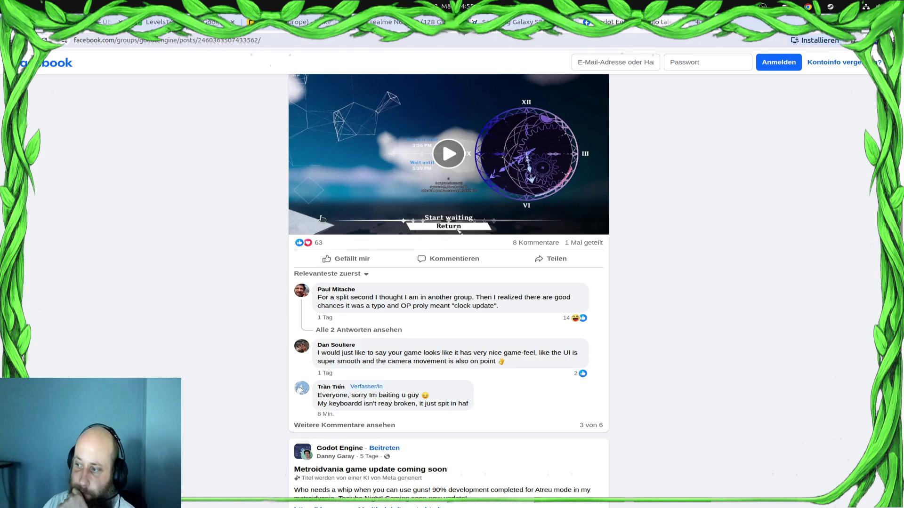
{"action": "scroll", "coordinate": [437, 185], "scroll_direction": "up", "scroll_amount": 15}
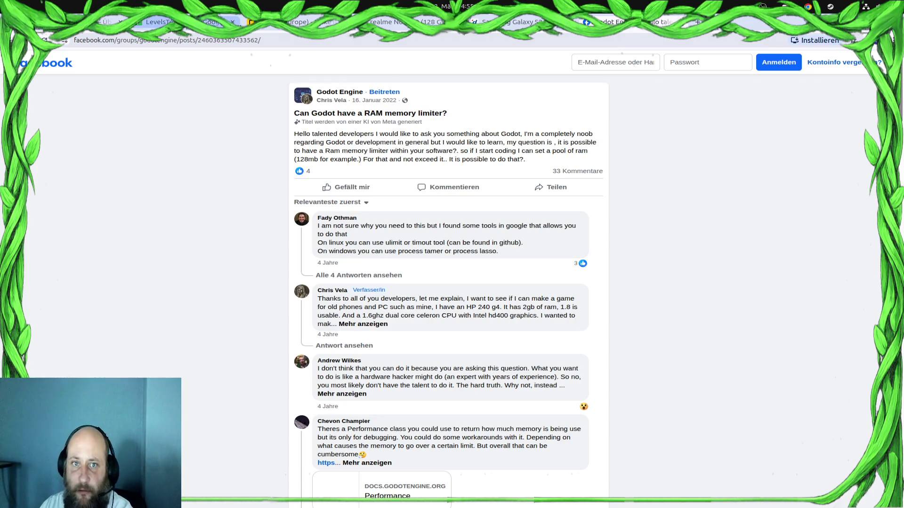
{"action": "key", "text": "alt+Tab"}
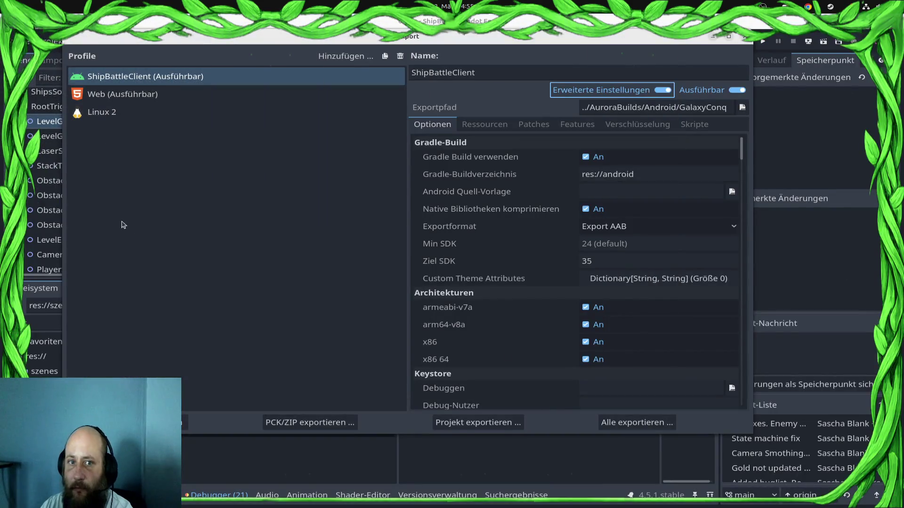
{"action": "key", "text": "alt+Tab"}
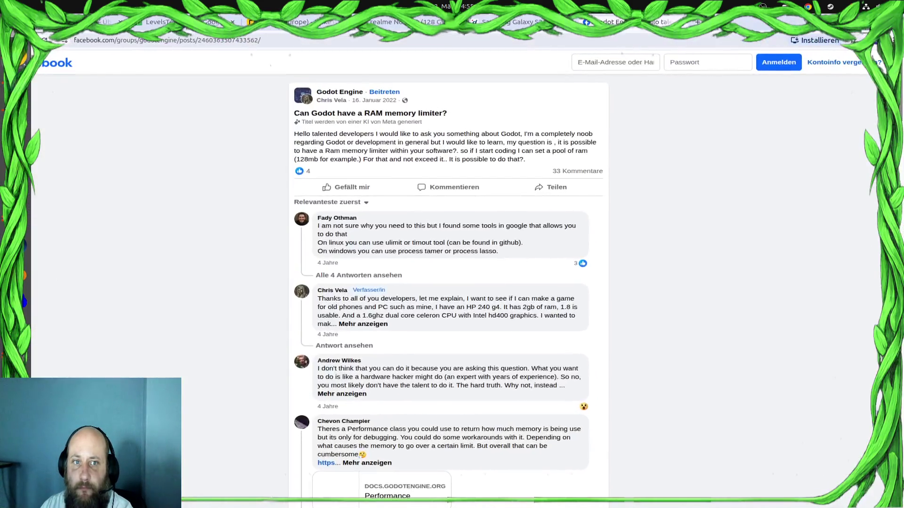
{"action": "left_click", "coordinate": [107, 22]}
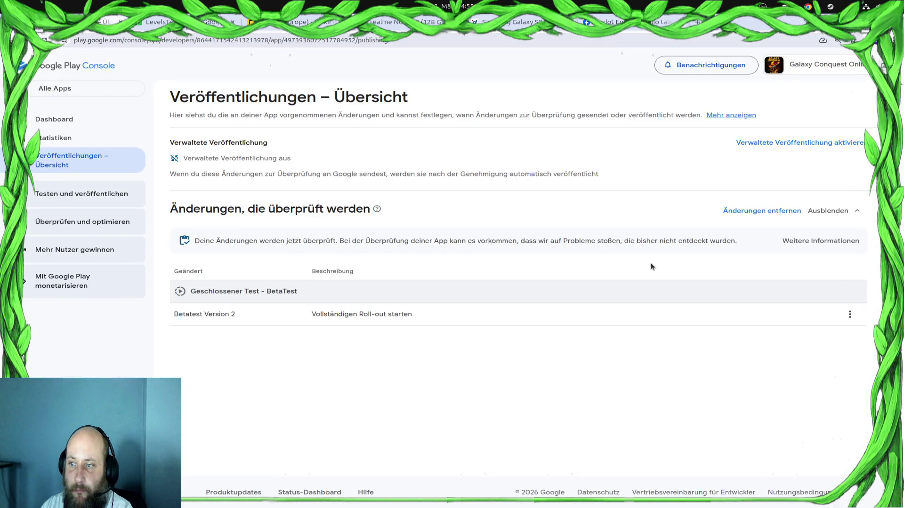
Read the under-review notice, then go to Testen und veröffentlichen > Test > Geschlossener Test
{"action": "left_click_drag", "start_coordinate": [764, 250], "coordinate": [195, 241]}
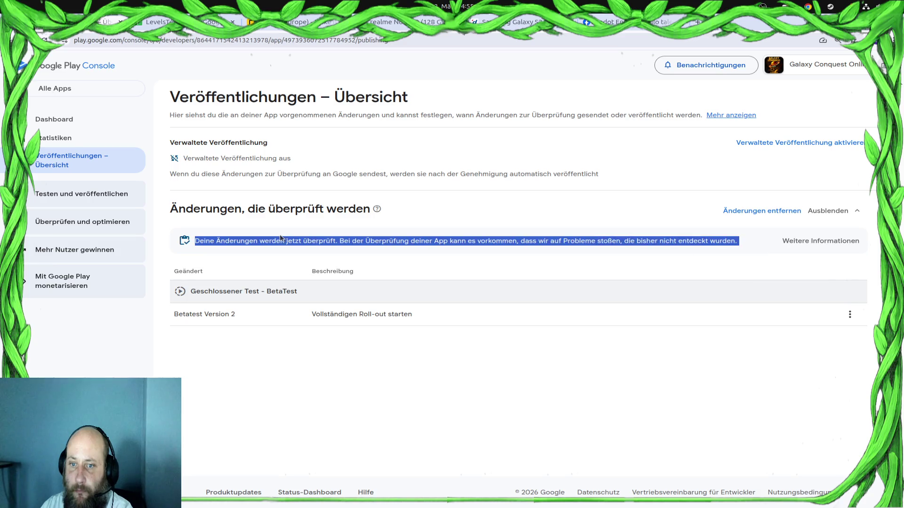
{"action": "left_click", "coordinate": [427, 398]}
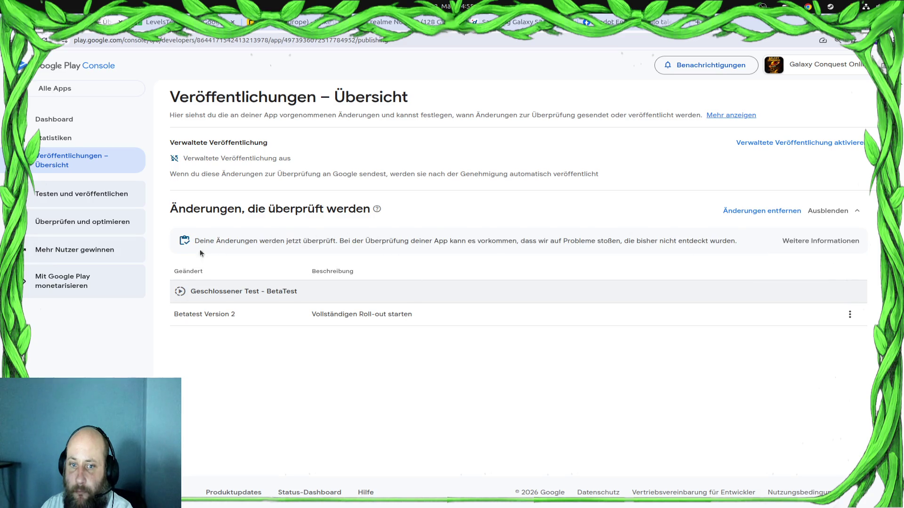
{"action": "left_click", "coordinate": [85, 204]}
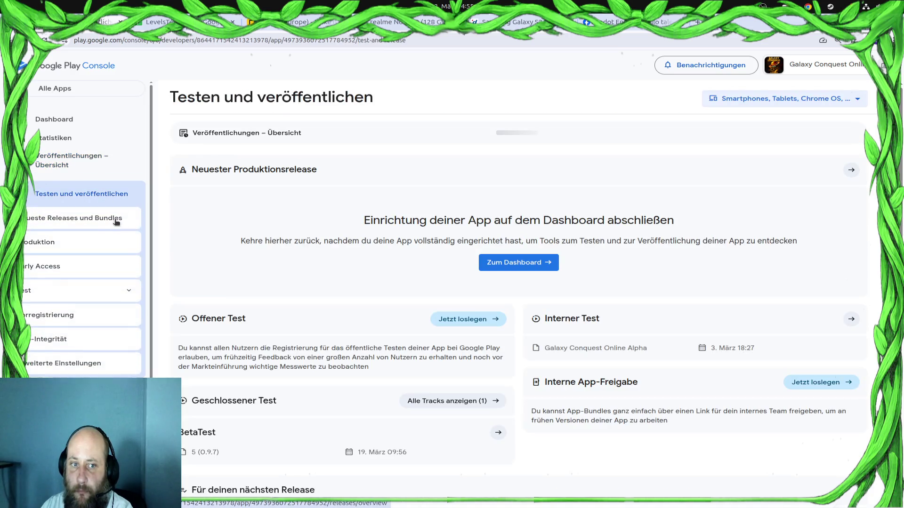
{"action": "left_click", "coordinate": [70, 291]}
{"action": "left_click", "coordinate": [444, 403]}
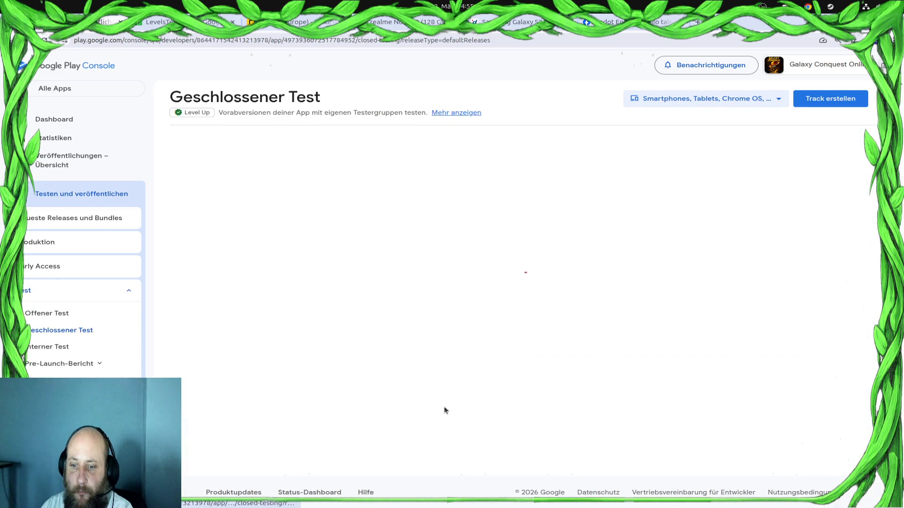
Open the BetaTest track and expand the Betatest Version 2 summary (version code 9, 177 regions)
{"action": "left_click", "coordinate": [835, 175]}
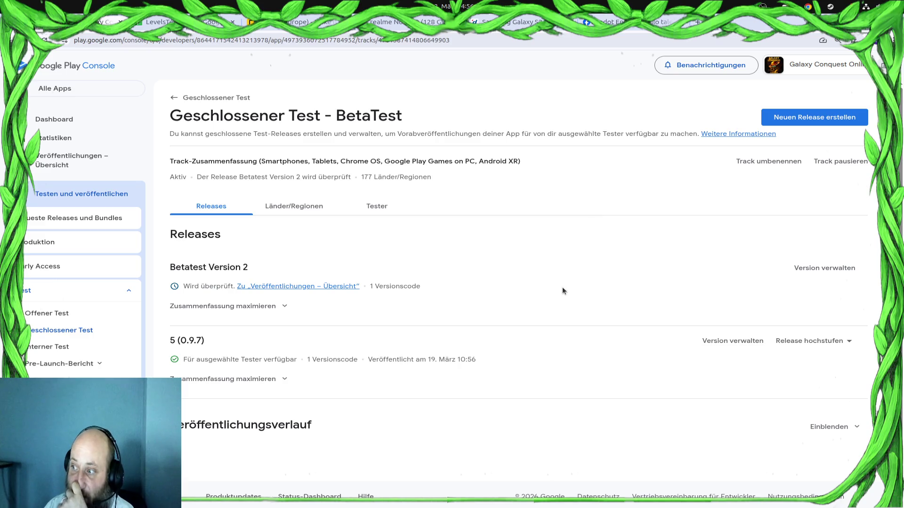
{"action": "left_click", "coordinate": [206, 305]}
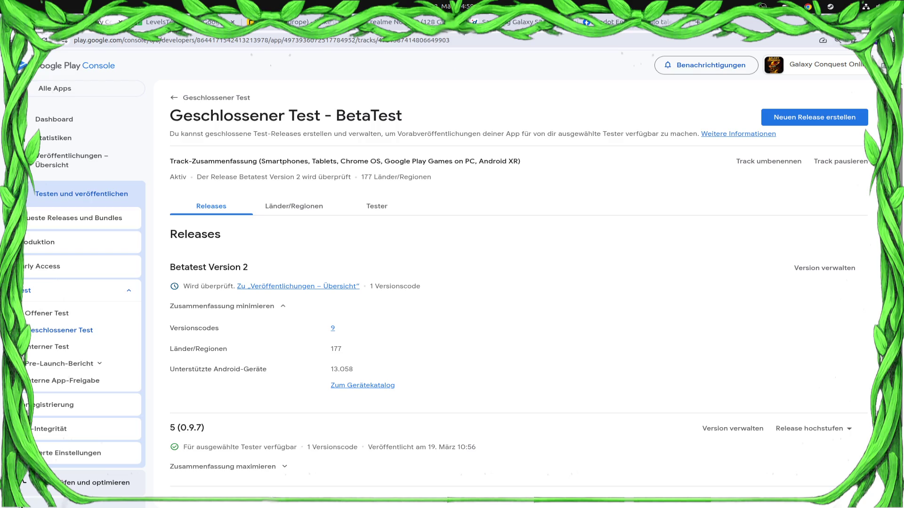
{"action": "key", "text": "super"}
Bring the GIMP window with the orange BRB image to the front
{"action": "left_click", "coordinate": [565, 415]}
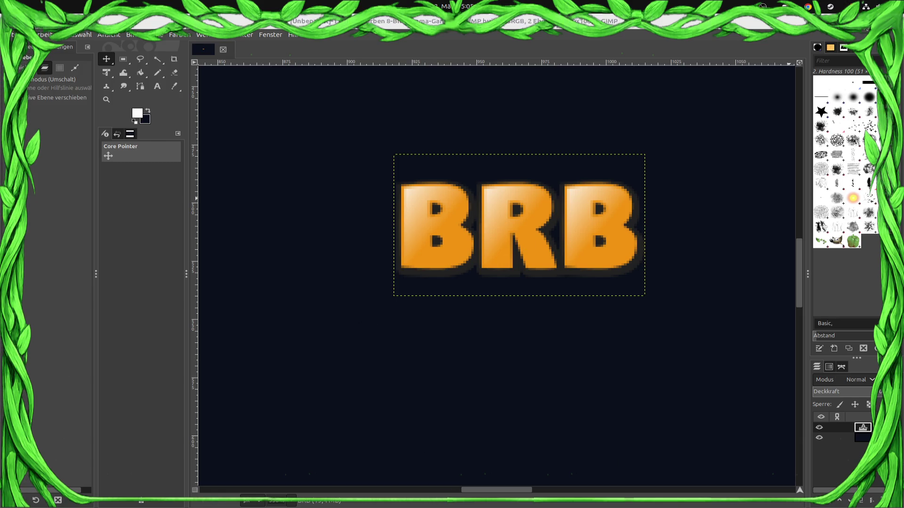
Switch from GIMP back to Chrome showing the Play Console closed-test page
{"action": "key", "text": "alt+Tab"}
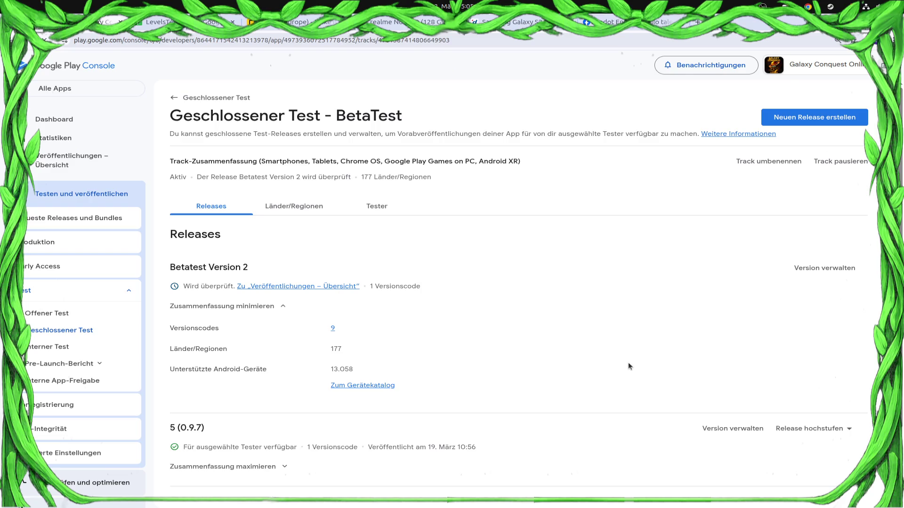
Reload the BetaTest page, then return to the 'Can Godot have a RAM memory limiter?' post
{"action": "key", "text": "F5"}
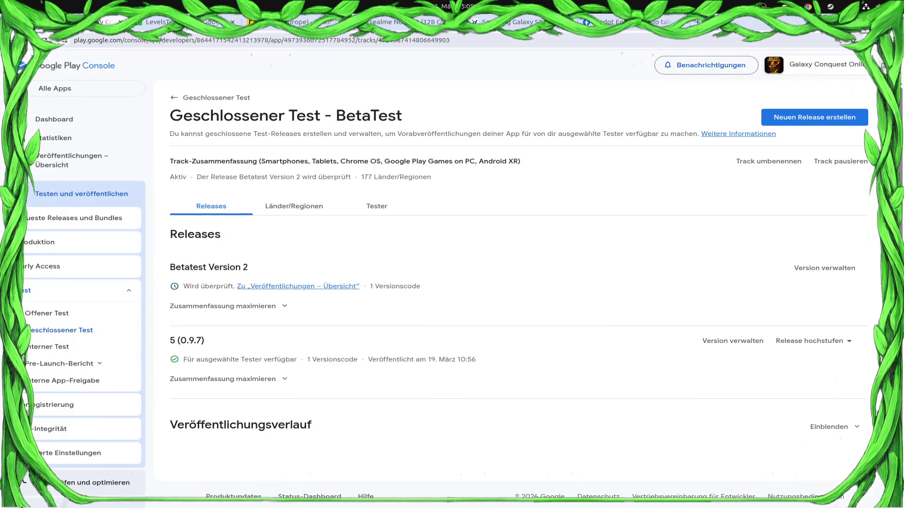
{"action": "key", "text": "alt+Tab"}
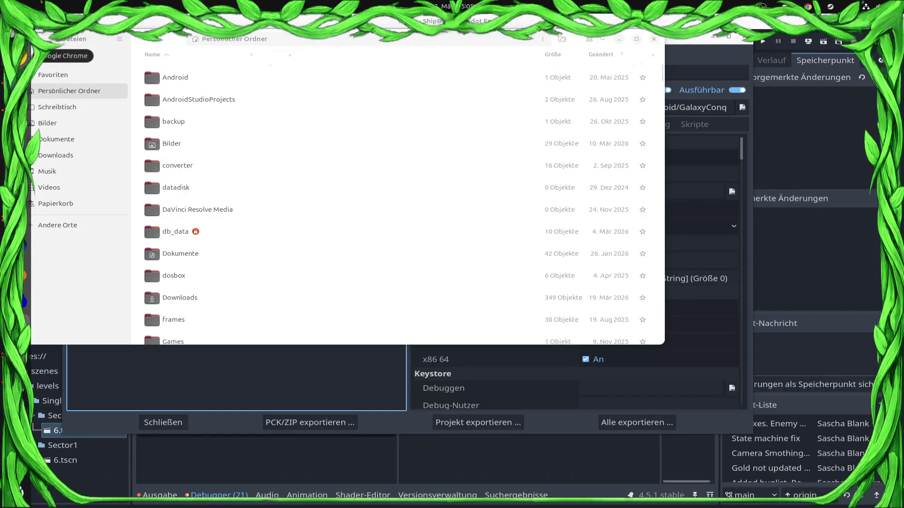
{"action": "key", "text": "alt+Tab"}
{"action": "left_click", "coordinate": [591, 22]}
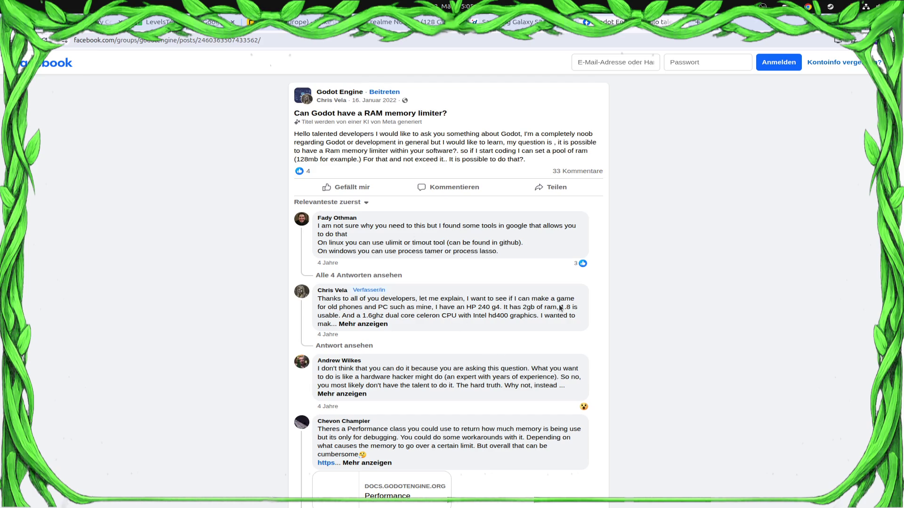
Search 'check memory usage godot' and open the 'Get Ram and CPU usage' forum thread
{"action": "left_click", "coordinate": [172, 40]}
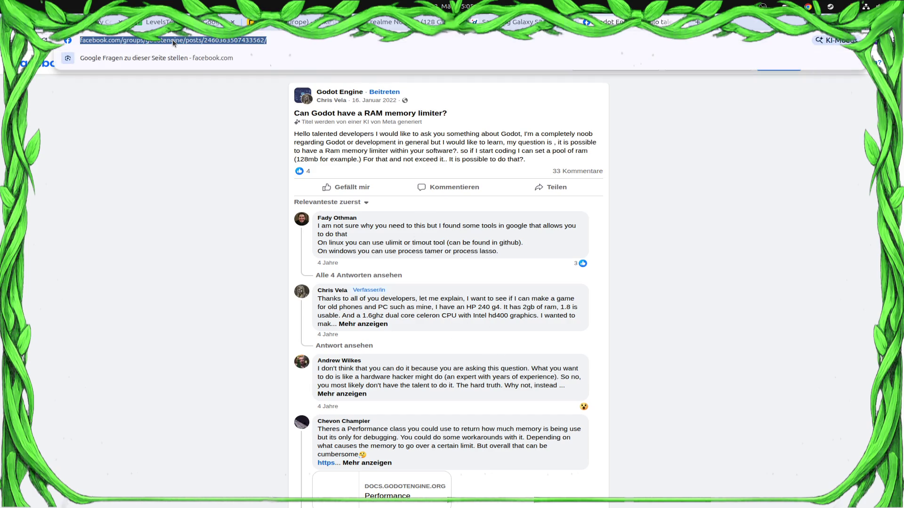
{"action": "type", "text": "check meme"}
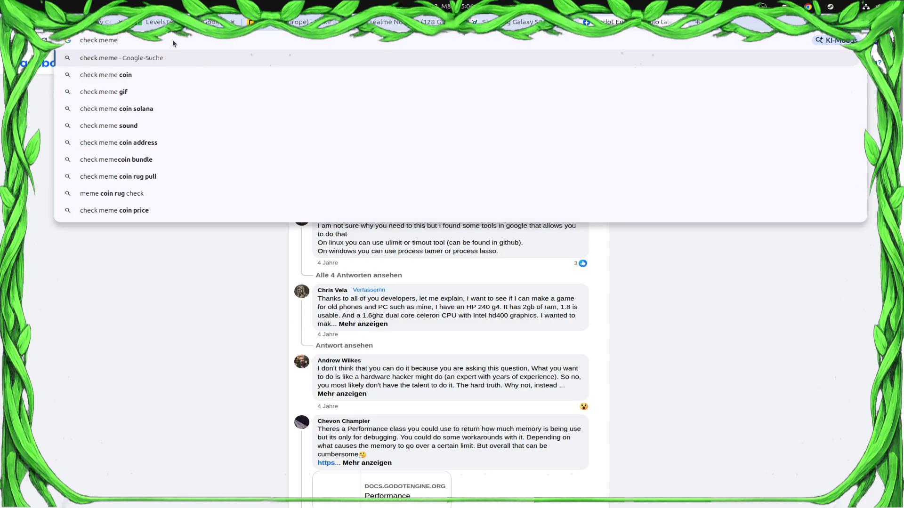
{"action": "key", "text": "BackSpace"}
{"action": "type", "text": "ory us"}
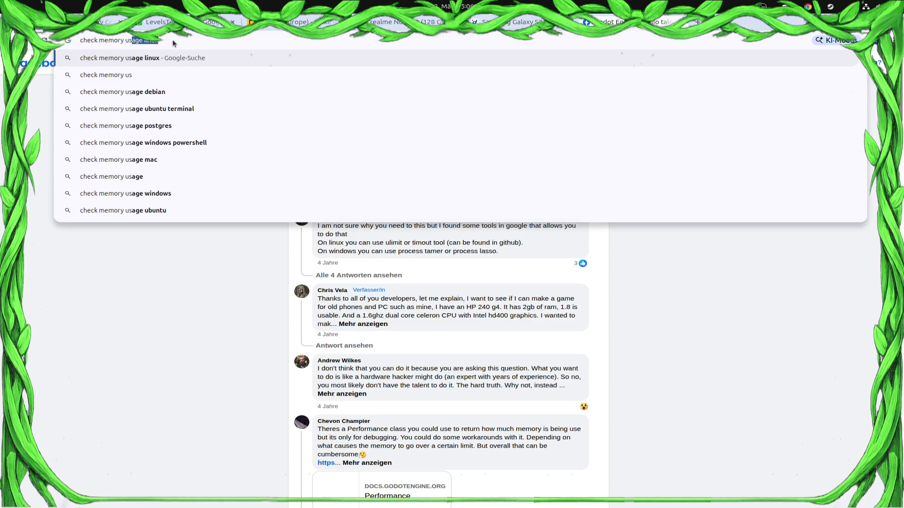
{"action": "type", "text": "age godot"}
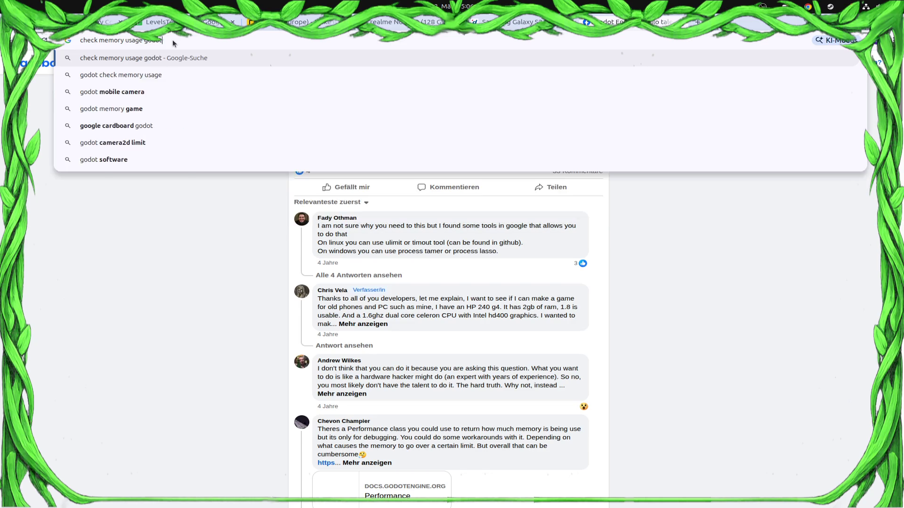
{"action": "key", "text": "Return"}
{"action": "left_click", "coordinate": [160, 146]}
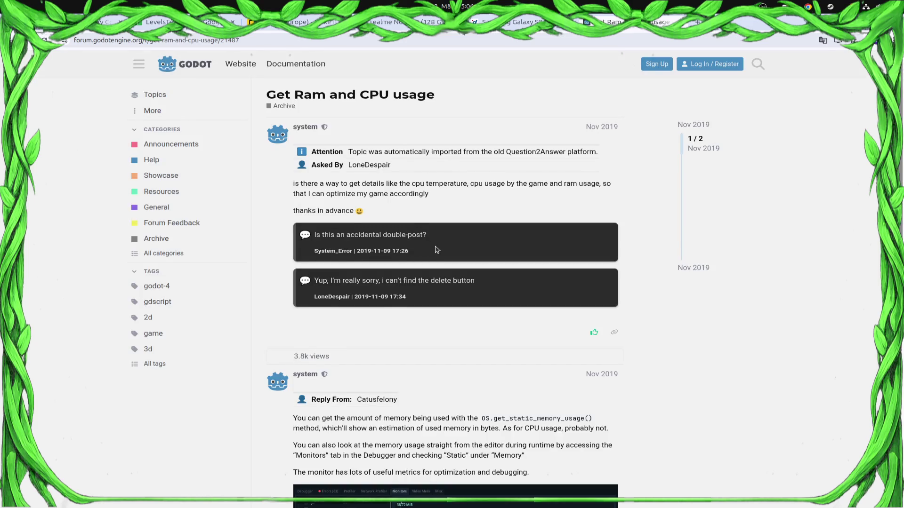
Read the forum answers on CPU usage and estimated memory use
{"action": "scroll", "coordinate": [436, 249], "scroll_direction": "down", "scroll_amount": 4}
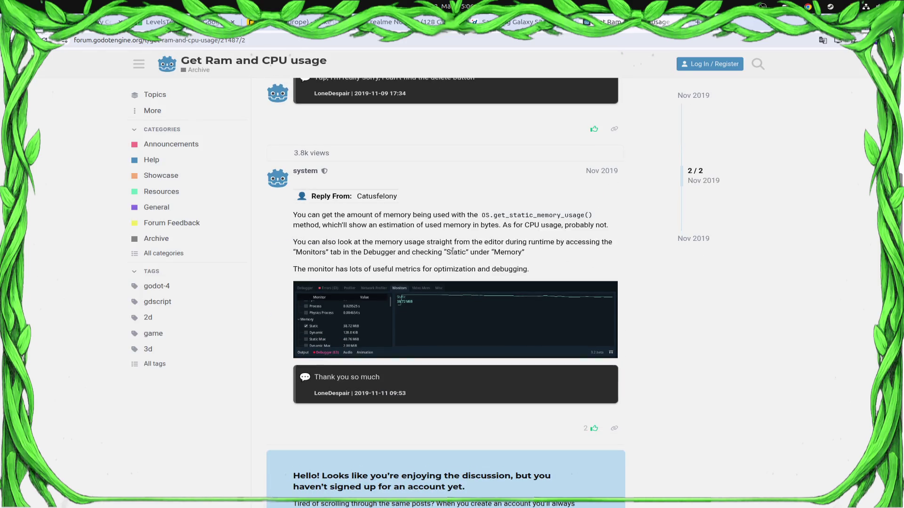
{"action": "left_click_drag", "start_coordinate": [599, 225], "coordinate": [472, 225]}
{"action": "left_click", "coordinate": [504, 223]}
{"action": "mouse_move", "coordinate": [293, 225]}
{"action": "left_mouse_down"}
{"action": "mouse_move", "coordinate": [605, 220]}
{"action": "mouse_move", "coordinate": [481, 215]}
{"action": "left_mouse_up"}
{"action": "left_click", "coordinate": [552, 232]}
Back in Godot, close the file manager and the export dialog
{"action": "key", "text": "alt+Tab"}
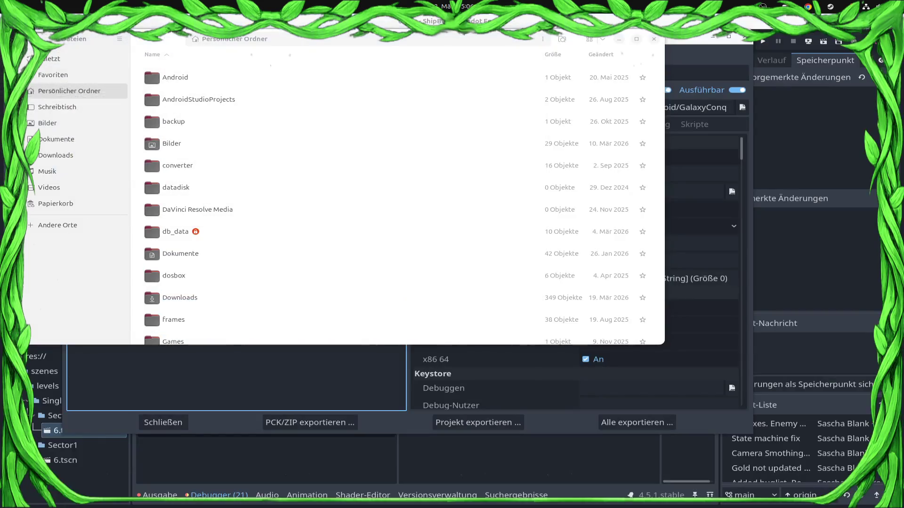
{"action": "left_click", "coordinate": [655, 40]}
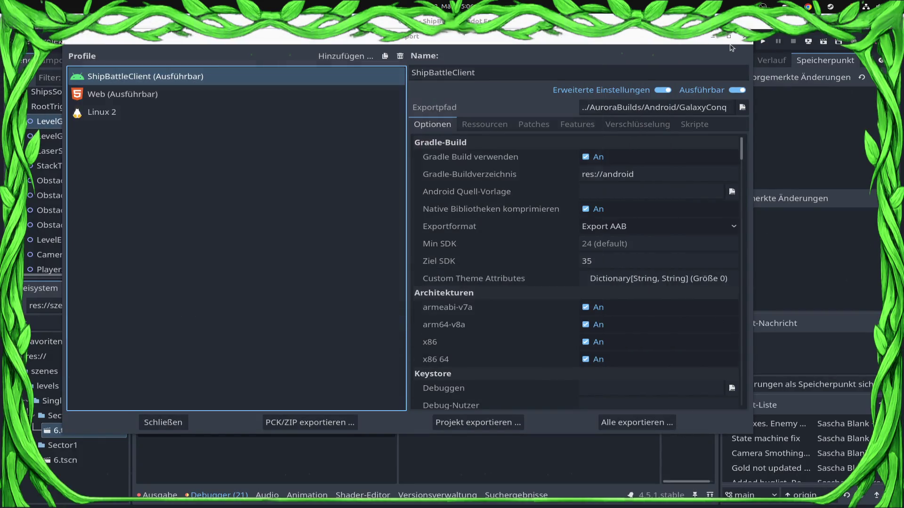
{"action": "key", "text": "Escape"}
{"action": "scroll", "coordinate": [395, 254], "scroll_direction": "up", "scroll_amount": 1}
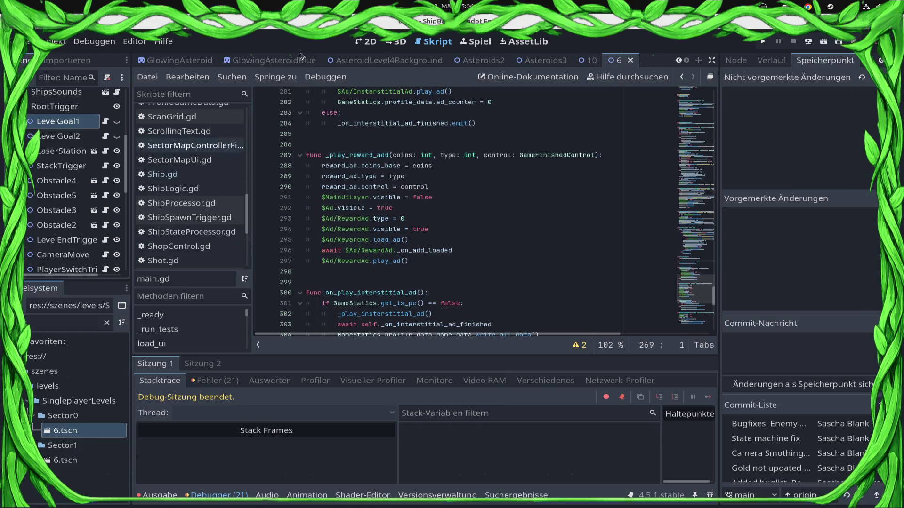
Browse the current script around lines 211–228, save, and undo the last change
{"action": "scroll", "coordinate": [548, 62], "scroll_direction": "up", "scroll_amount": 5}
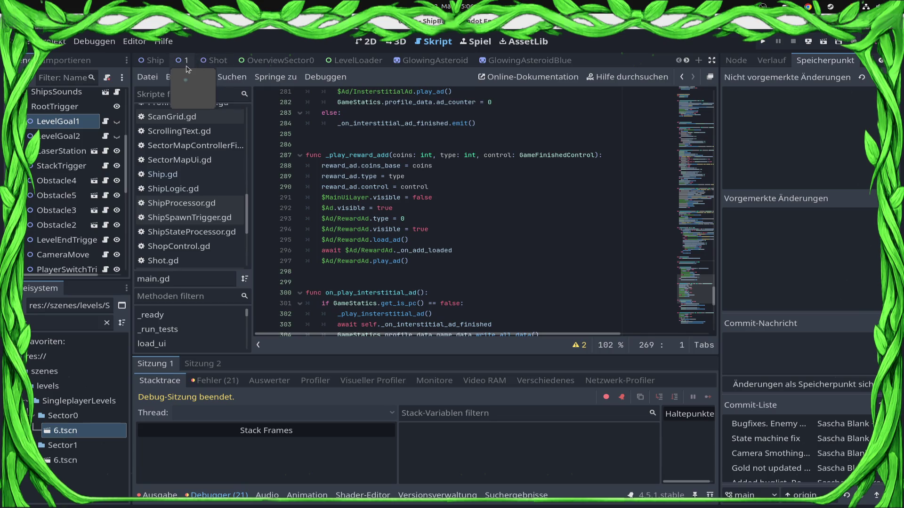
{"action": "left_click", "coordinate": [183, 60]}
{"action": "scroll", "coordinate": [355, 170], "scroll_direction": "up", "scroll_amount": 15}
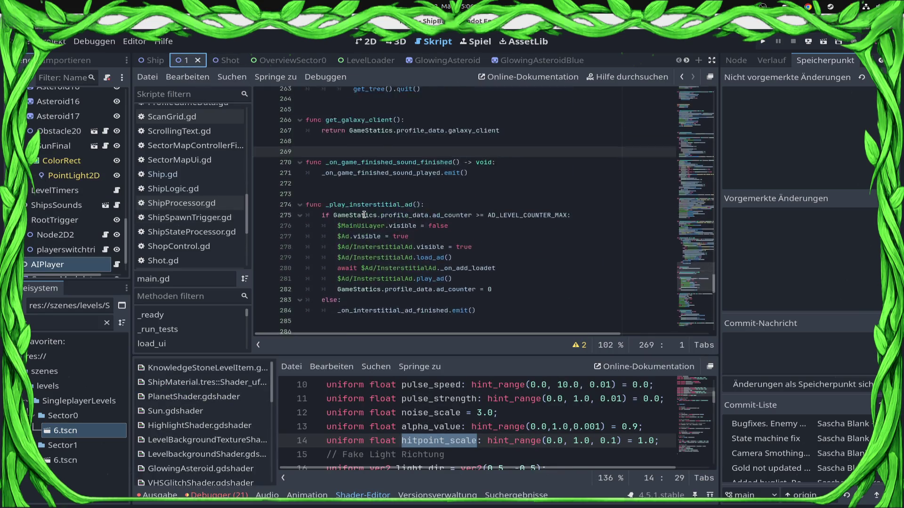
{"action": "scroll", "coordinate": [364, 215], "scroll_direction": "up", "scroll_amount": 6}
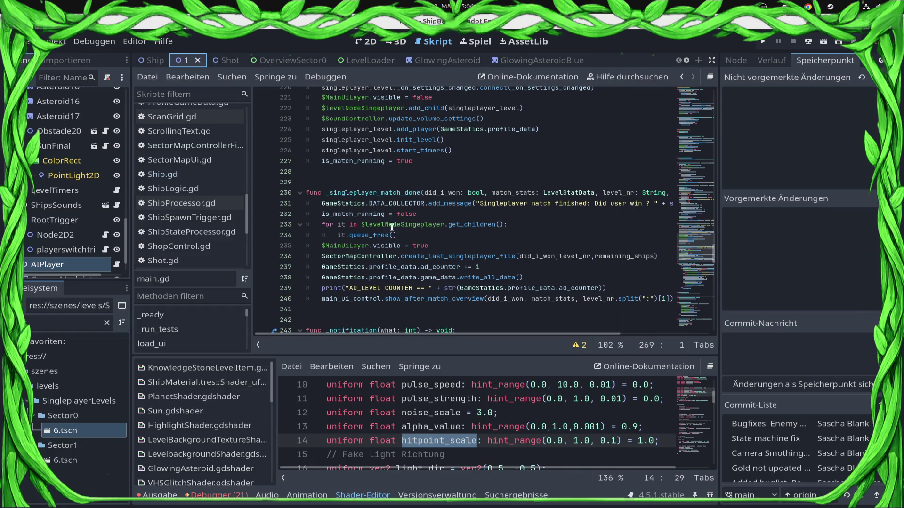
{"action": "left_click", "coordinate": [364, 177]}
{"action": "scroll", "coordinate": [364, 176], "scroll_direction": "up", "scroll_amount": 6}
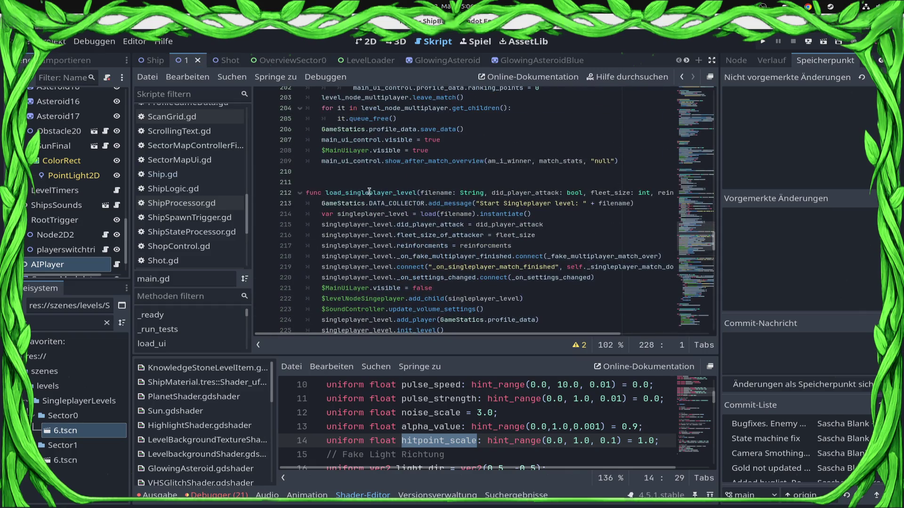
{"action": "left_click", "coordinate": [367, 180]}
{"action": "scroll", "coordinate": [366, 180], "scroll_direction": "up", "scroll_amount": 5}
{"action": "key", "text": "ctrl+s"}
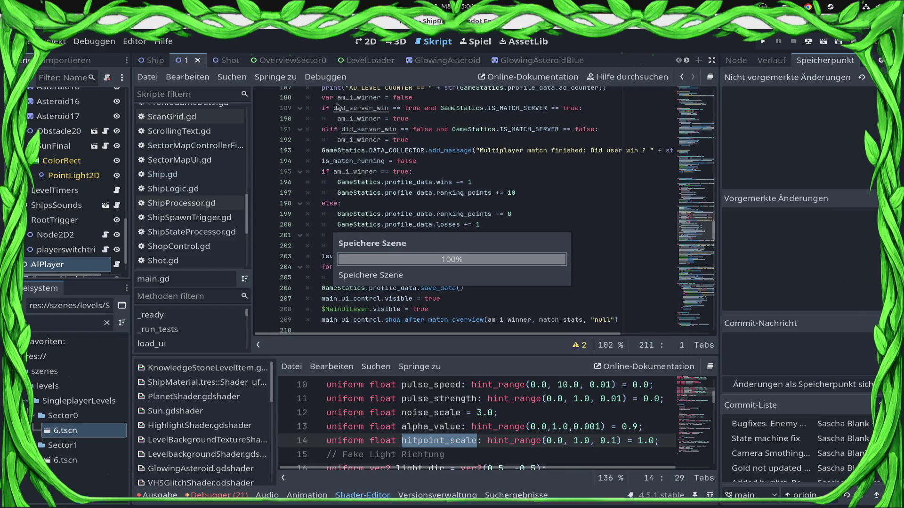
{"action": "left_click", "coordinate": [51, 323]}
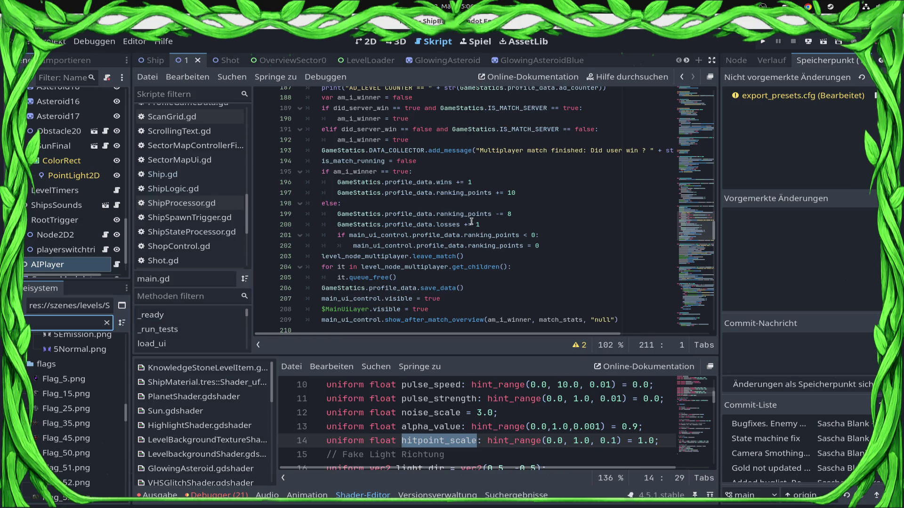
{"action": "key", "text": "ctrl+z"}
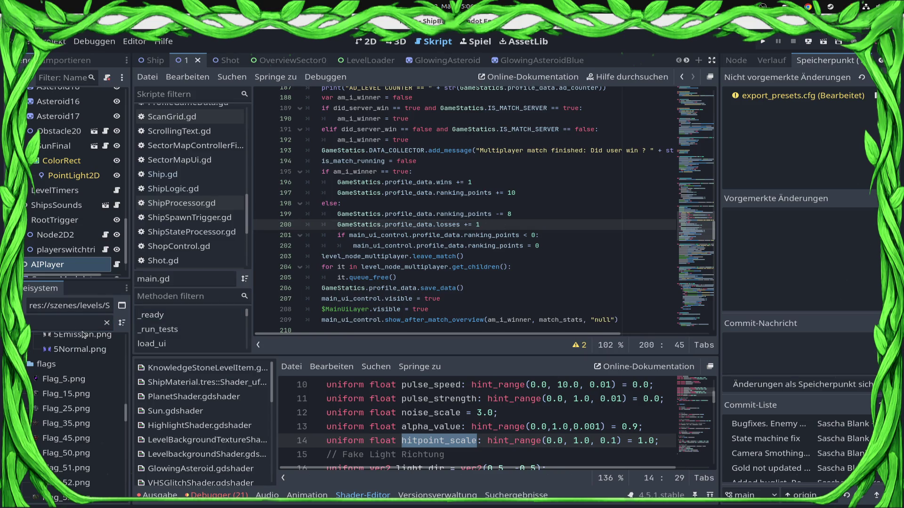
{"action": "scroll", "coordinate": [190, 231], "scroll_direction": "up", "scroll_amount": 3}
{"action": "scroll", "coordinate": [190, 231], "scroll_direction": "up", "scroll_amount": 2}
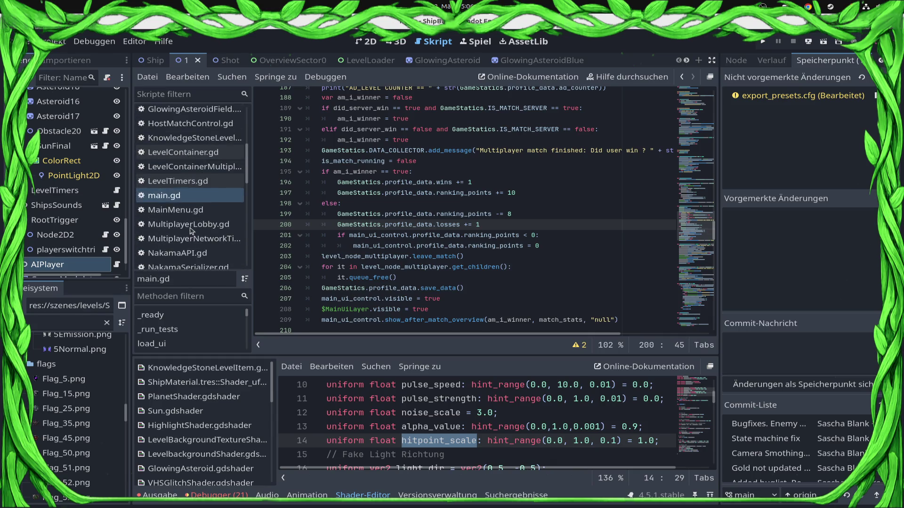
Open LevelContainer.gd and search the script for 'preoce'
{"action": "left_click", "coordinate": [193, 154]}
{"action": "scroll", "coordinate": [397, 269], "scroll_direction": "up", "scroll_amount": 10}
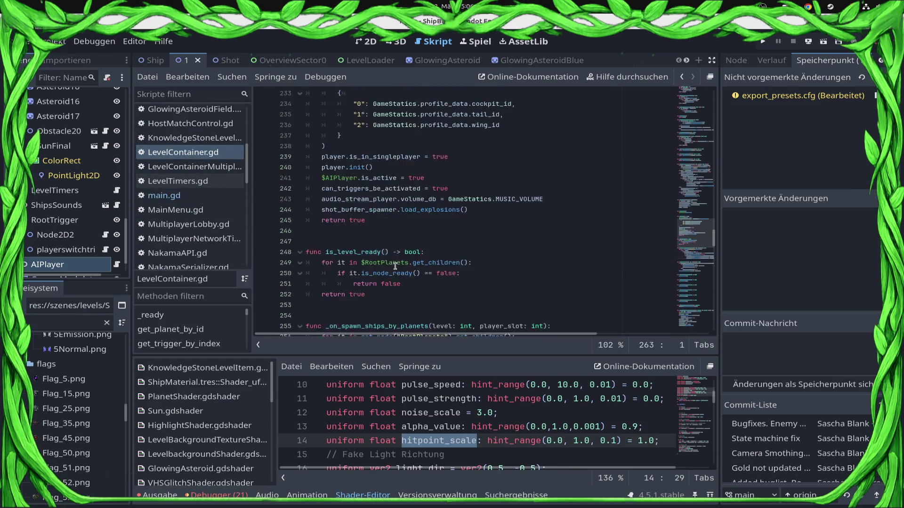
{"action": "scroll", "coordinate": [404, 271], "scroll_direction": "up", "scroll_amount": 14}
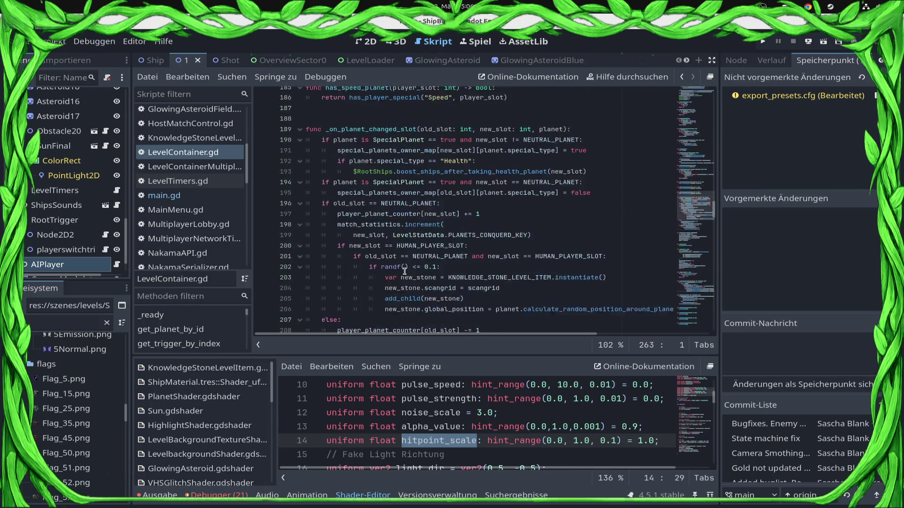
{"action": "scroll", "coordinate": [405, 272], "scroll_direction": "up", "scroll_amount": 1}
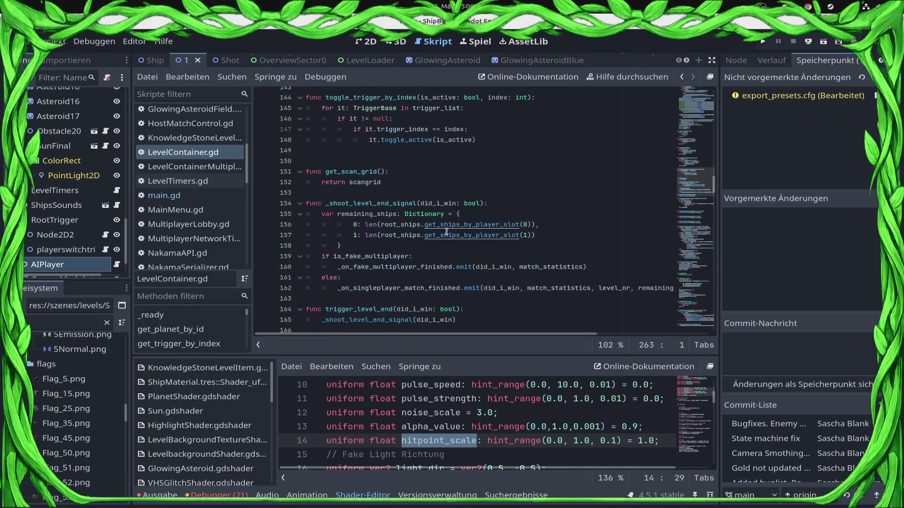
{"action": "key", "text": "ctrl+f"}
{"action": "type", "text": "preoce"}
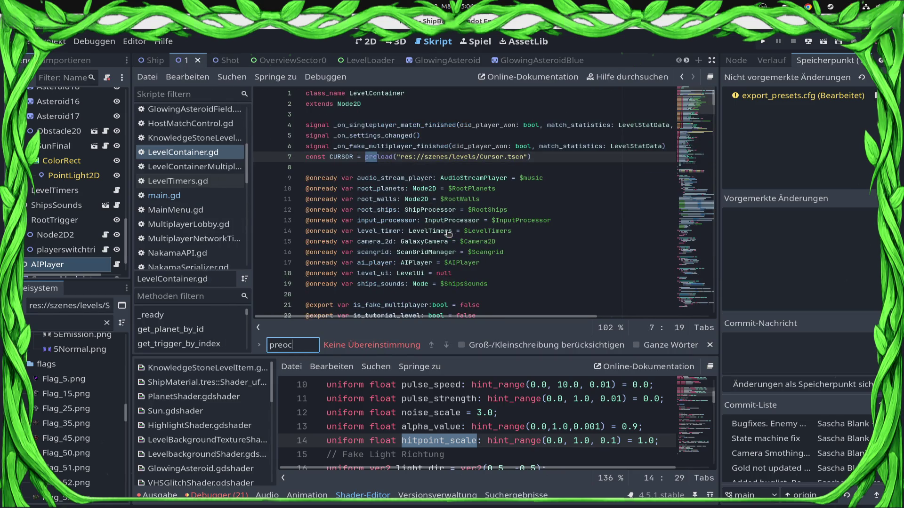
Correct the search term to '_process' and step through matches to the func _process header
{"action": "key", "text": "BackSpace"}
{"action": "key", "text": "BackSpace"}
{"action": "key", "text": "BackSpace"}
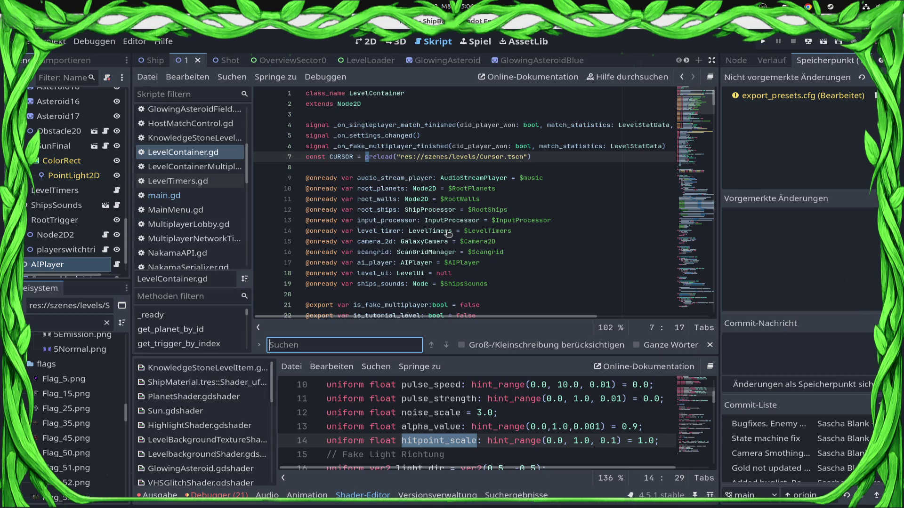
{"action": "type", "text": "_net"}
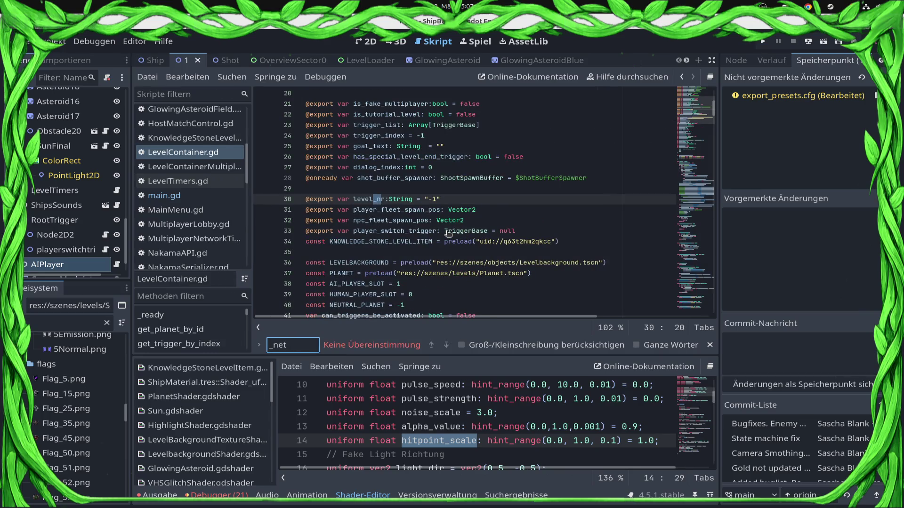
{"action": "key", "text": "BackSpace"}
{"action": "key", "text": "BackSpace"}
{"action": "key", "text": "BackSpace"}
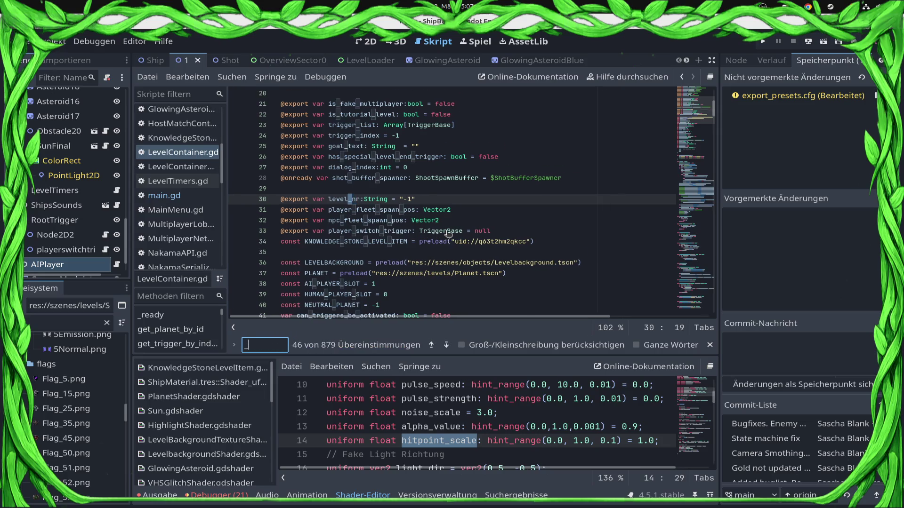
{"action": "type", "text": "prcoess"}
{"action": "key", "text": "BackSpace"}
{"action": "key", "text": "BackSpace"}
{"action": "key", "text": "BackSpace"}
{"action": "key", "text": "BackSpace"}
{"action": "type", "text": "ocess"}
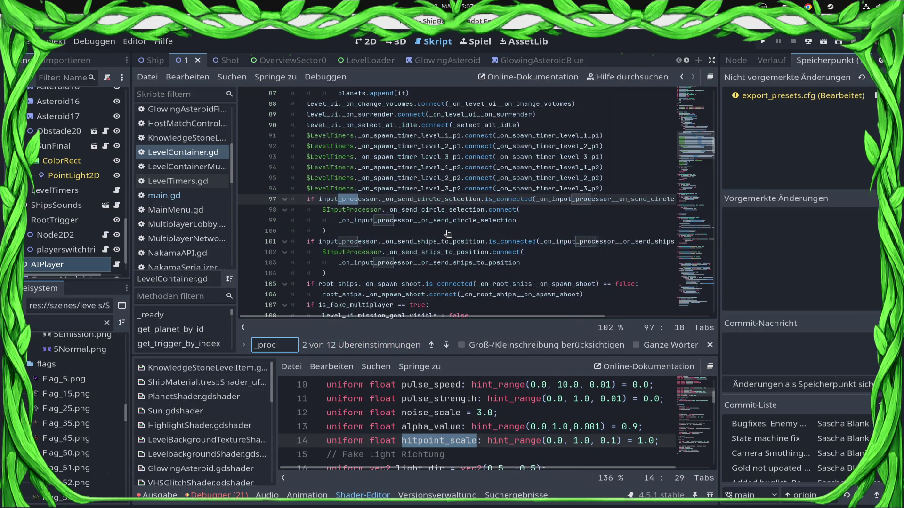
{"action": "key", "text": "shift+Return"}
{"action": "key", "text": "shift+Return"}
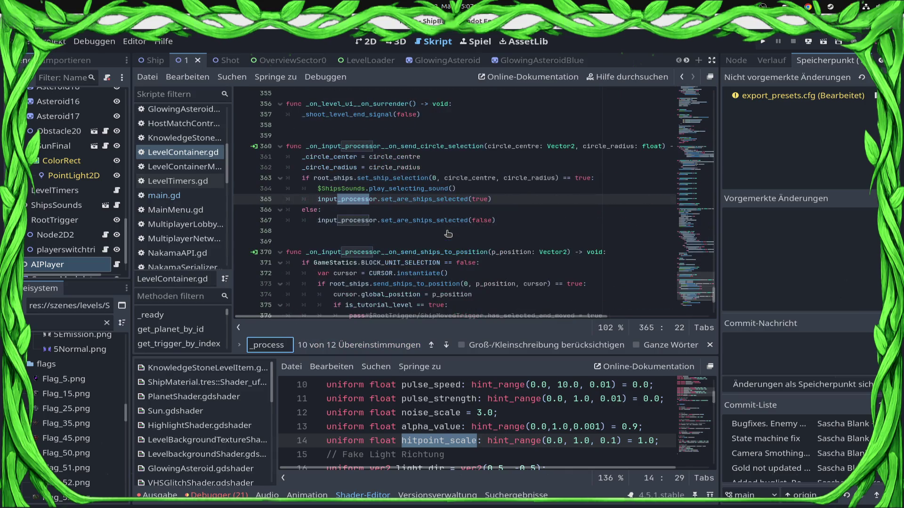
{"action": "key", "text": "Return"}
{"action": "key", "text": "Return"}
{"action": "key", "text": "Return"}
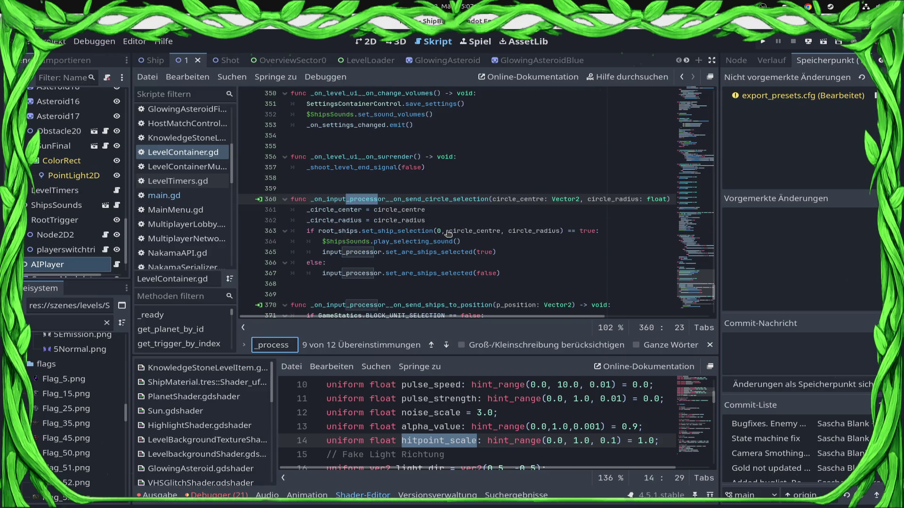
{"action": "scroll", "coordinate": [448, 234], "scroll_direction": "up", "scroll_amount": 12}
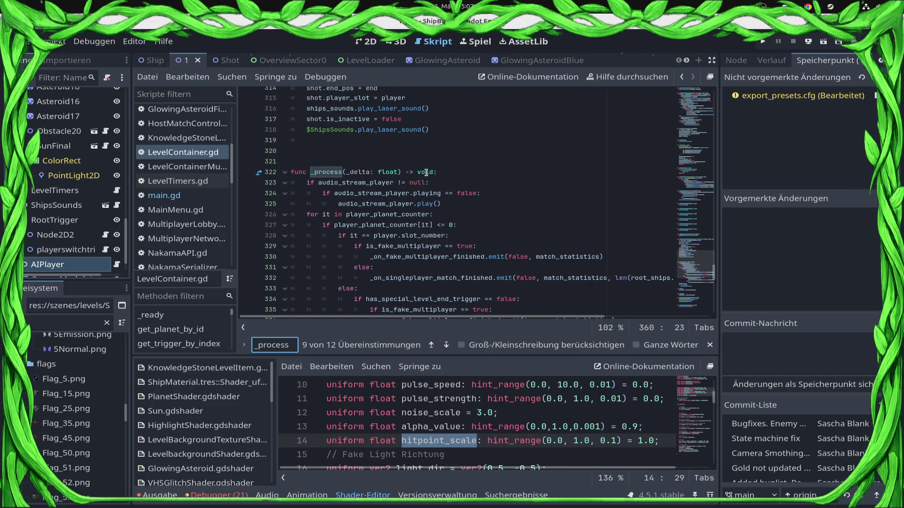
{"action": "left_click", "coordinate": [484, 172]}
Add print(OS.get_static_memory_usage()) as the first line of _process and save
{"action": "key", "text": "Return"}
{"action": "type", "text": "print(OS.get_static_memory_usage()"}
{"action": "key", "text": "ctrl+s"}
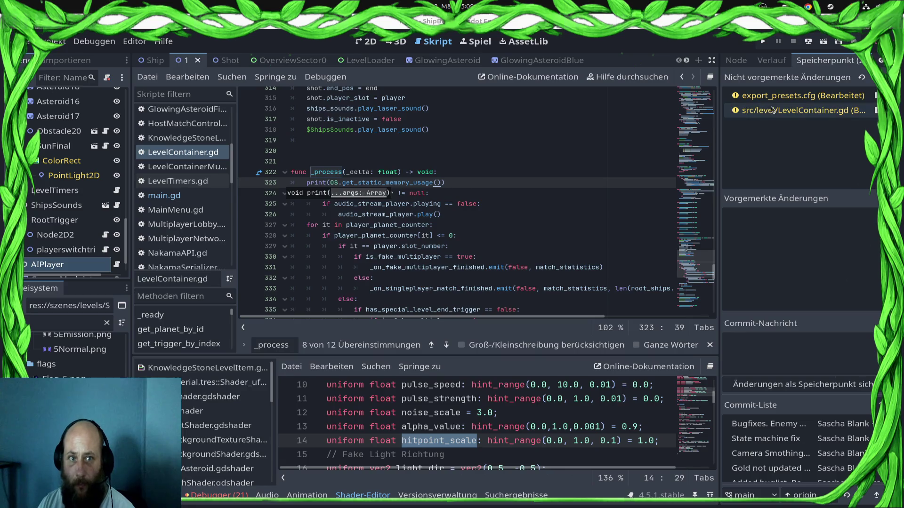
Open and close Projekt > Projekteinstellungen, then reopen the Projekt menu
{"action": "left_click", "coordinate": [53, 42]}
{"action": "left_click", "coordinate": [57, 56]}
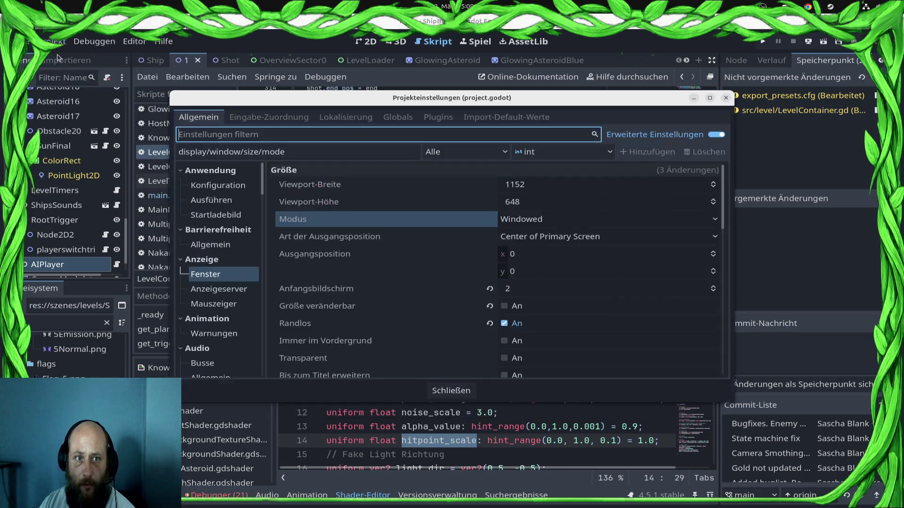
{"action": "key", "text": "Escape"}
{"action": "left_click", "coordinate": [53, 41]}
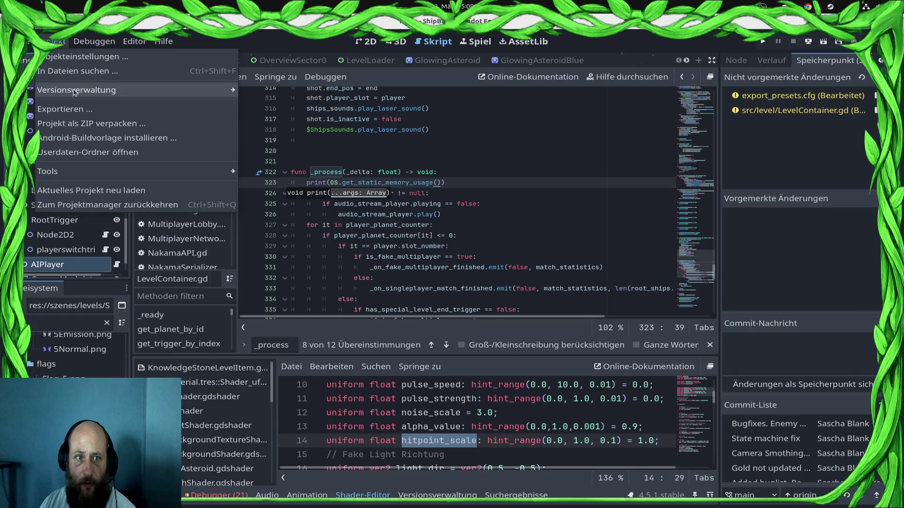
Append '.debug' to the Android preset's unique package name and ' debug' to its app name
{"action": "left_click", "coordinate": [72, 109]}
{"action": "scroll", "coordinate": [643, 292], "scroll_direction": "down", "scroll_amount": 5}
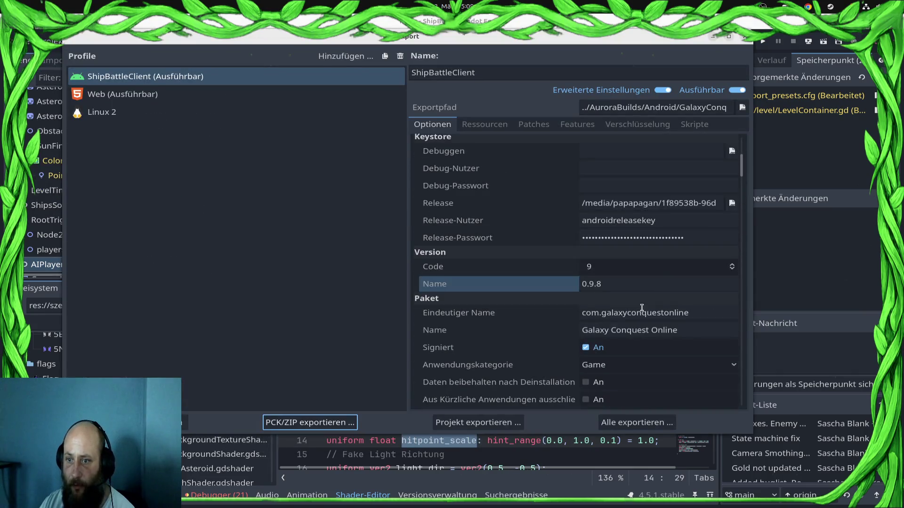
{"action": "left_click", "coordinate": [695, 222]}
{"action": "left_click", "coordinate": [709, 315]}
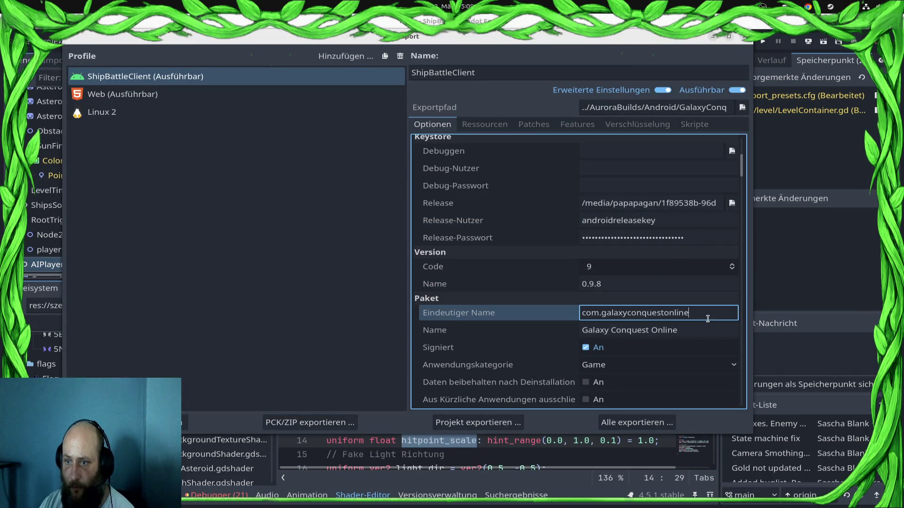
{"action": "type", "text": ".debug"}
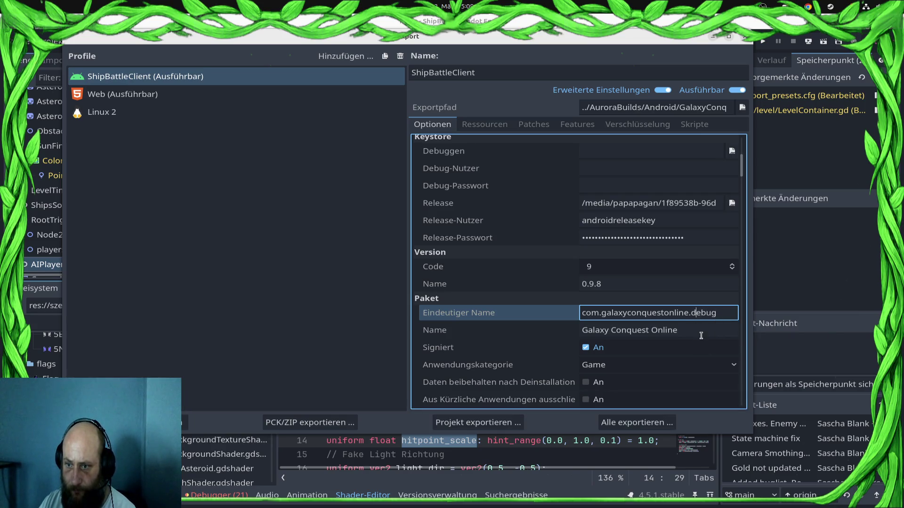
{"action": "left_click", "coordinate": [702, 334]}
{"action": "type", "text": "debug"}
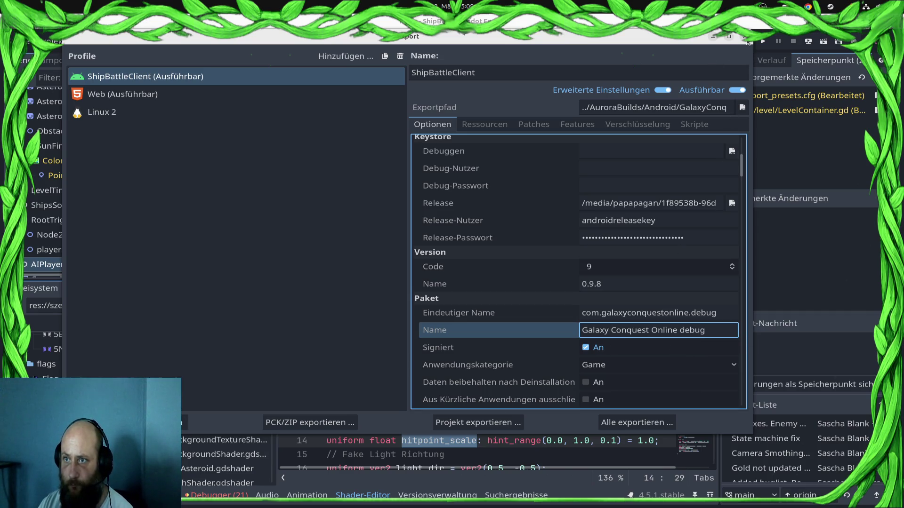
{"action": "left_click", "coordinate": [349, 274]}
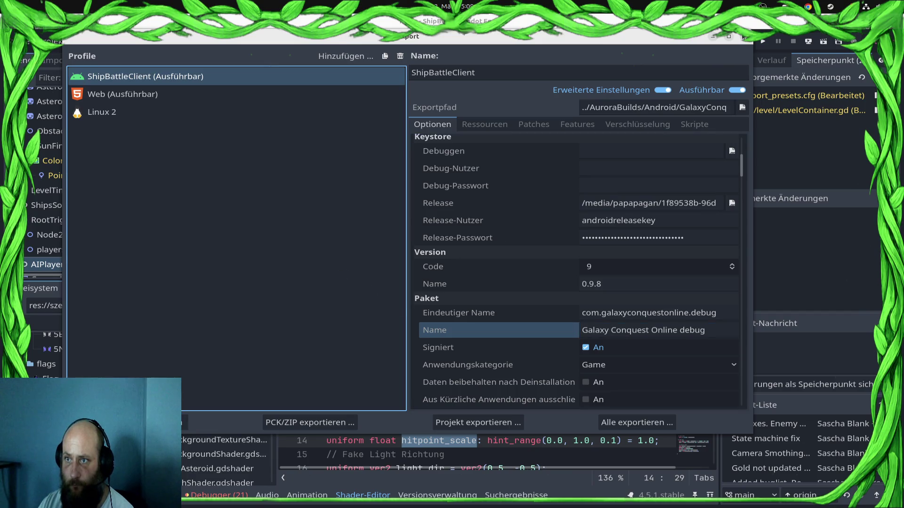
{"action": "left_click", "coordinate": [746, 37]}
{"action": "left_click", "coordinate": [544, 193]}
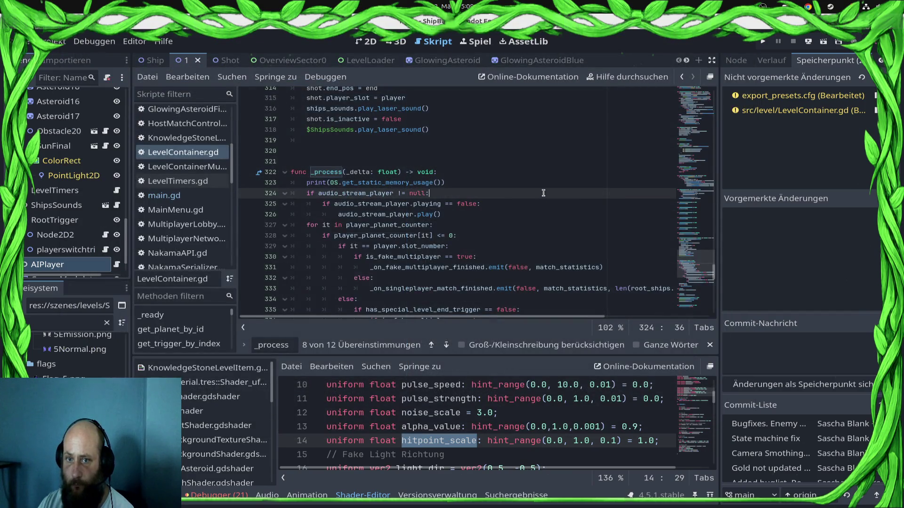
Deploy the debug build to the connected Samsung phone via remote deploy
{"action": "left_click", "coordinate": [810, 44]}
{"action": "left_click", "coordinate": [810, 73]}
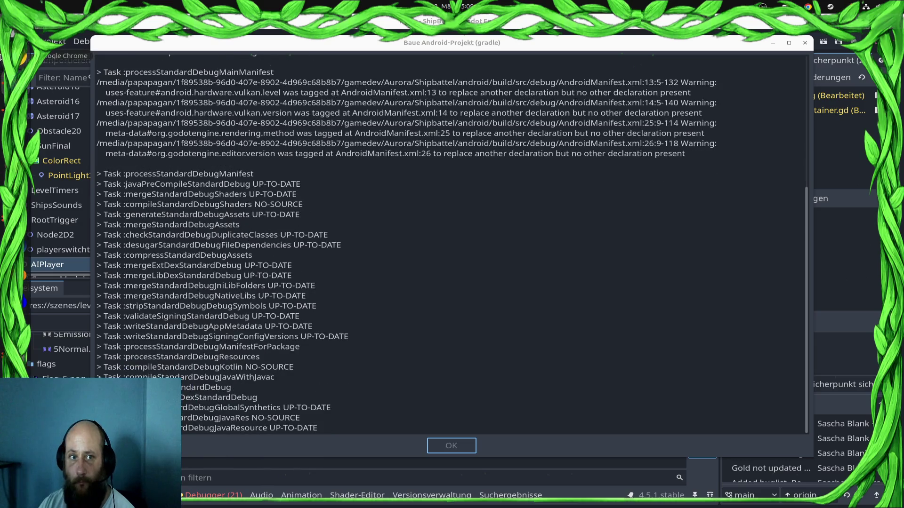
{"action": "key", "text": "alt+Tab"}
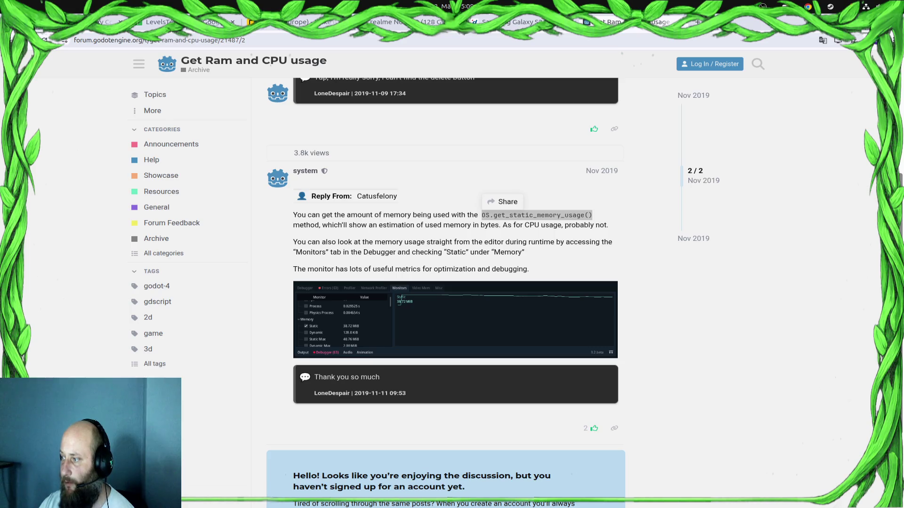
Return from the forum's OS.get_static_memory_usage() answer to the Godot editor
{"action": "key", "text": "alt+Tab"}
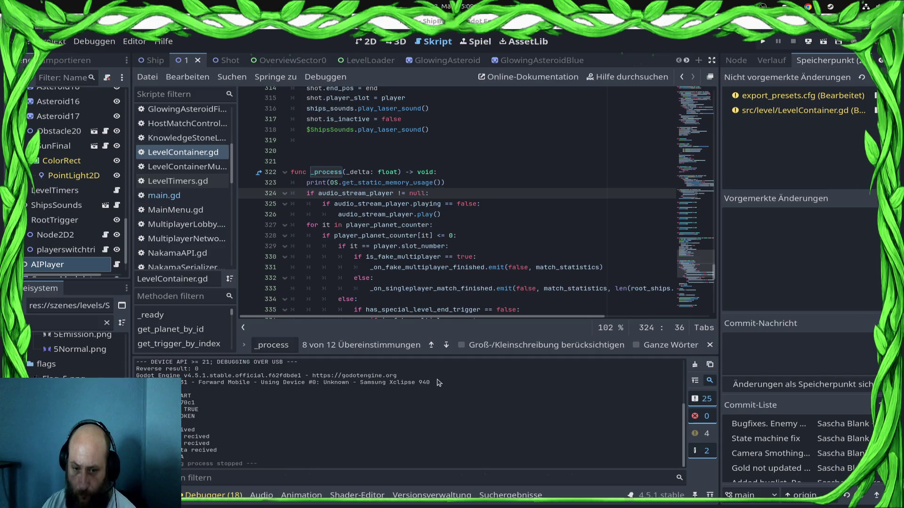
Redeploy the game to the Samsung phone so static memory usage values print to Output
{"action": "left_click", "coordinate": [809, 41]}
{"action": "left_click", "coordinate": [806, 71]}
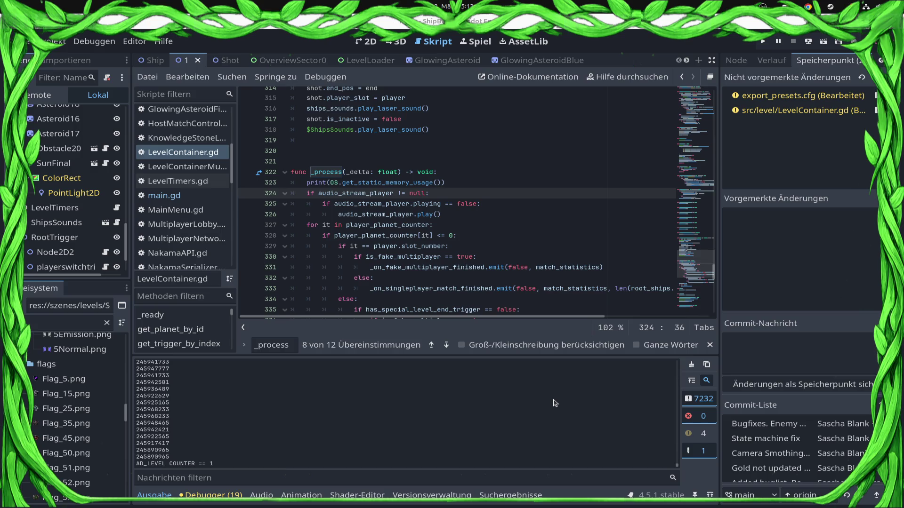
Stop the running game and open main.gd scrolled to _singleplayer_match_done
{"action": "key", "text": "F8"}
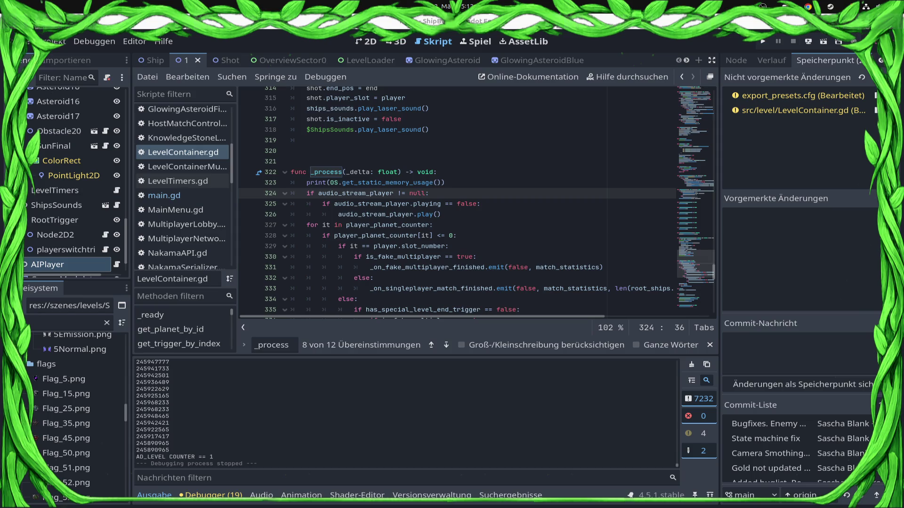
{"action": "scroll", "coordinate": [411, 173], "scroll_direction": "down", "scroll_amount": 20}
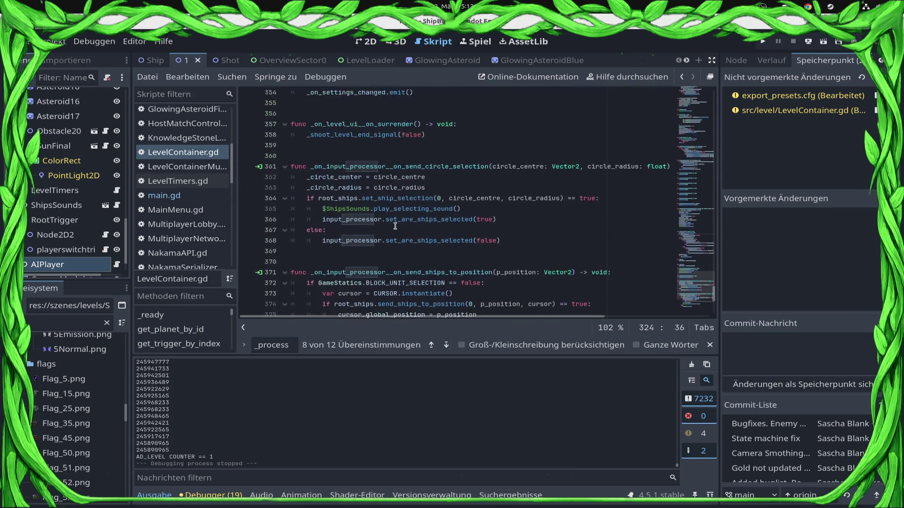
{"action": "scroll", "coordinate": [401, 260], "scroll_direction": "up", "scroll_amount": 8}
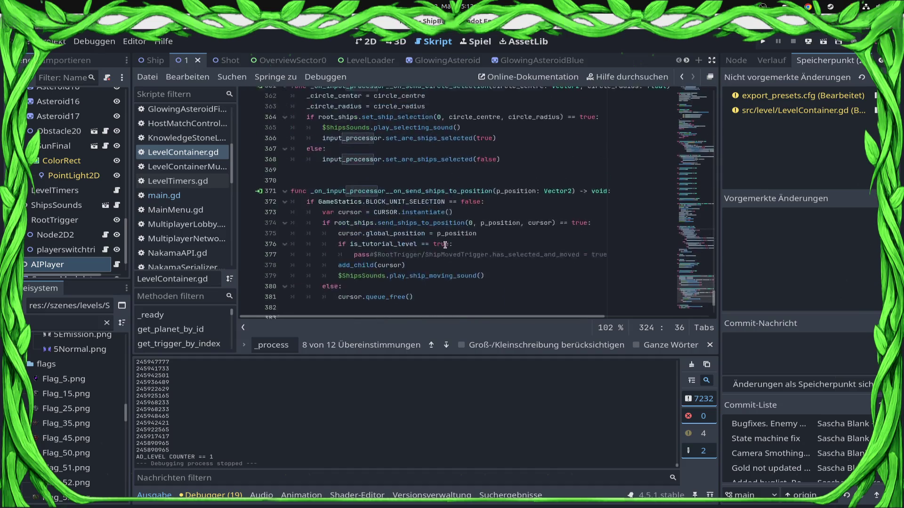
{"action": "left_click", "coordinate": [172, 202]}
{"action": "scroll", "coordinate": [368, 236], "scroll_direction": "up", "scroll_amount": 15}
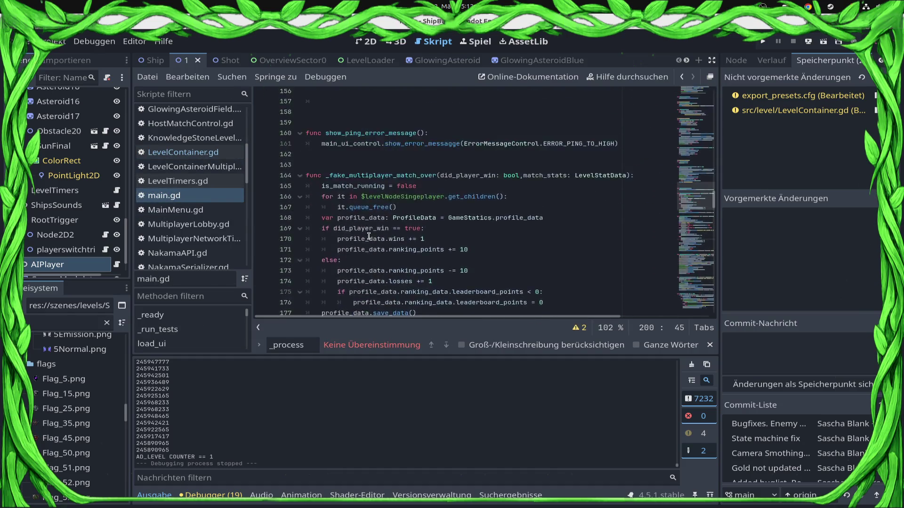
{"action": "scroll", "coordinate": [368, 236], "scroll_direction": "down", "scroll_amount": 16}
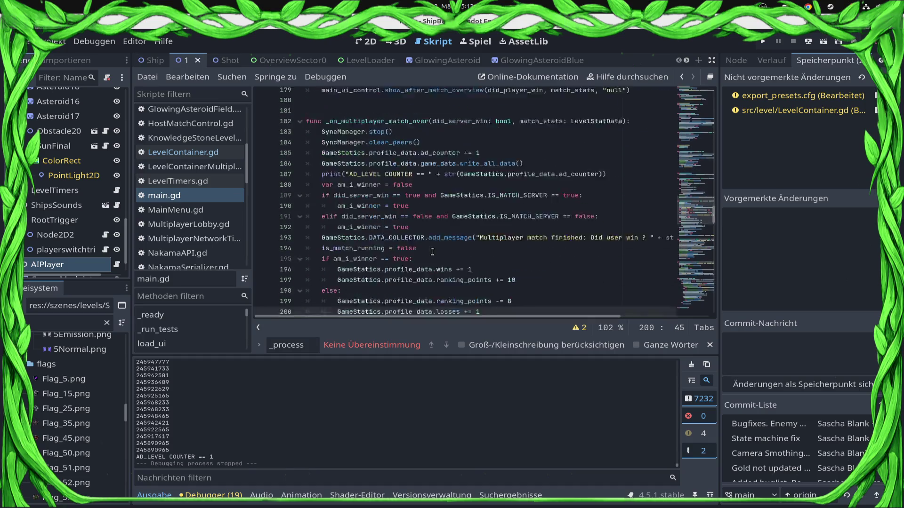
{"action": "scroll", "coordinate": [433, 252], "scroll_direction": "down", "scroll_amount": 6}
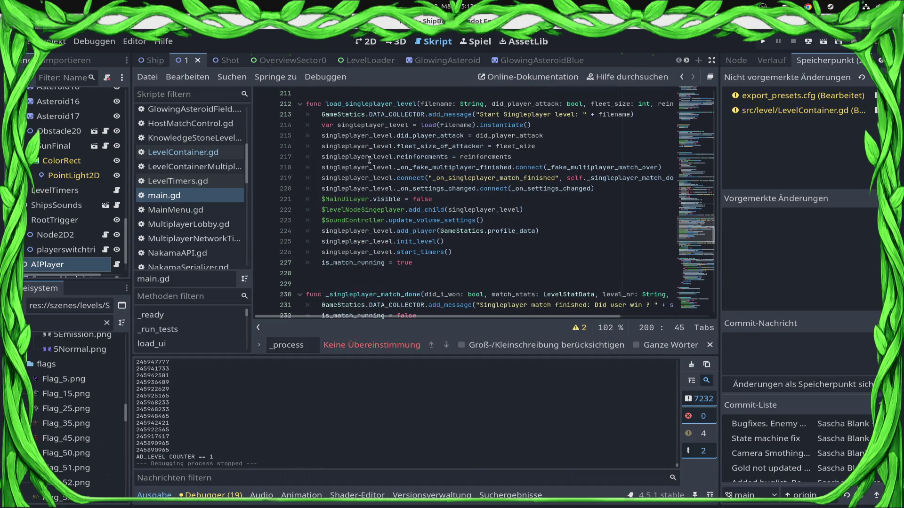
{"action": "scroll", "coordinate": [377, 162], "scroll_direction": "down", "scroll_amount": 2}
{"action": "scroll", "coordinate": [398, 247], "scroll_direction": "down", "scroll_amount": 2}
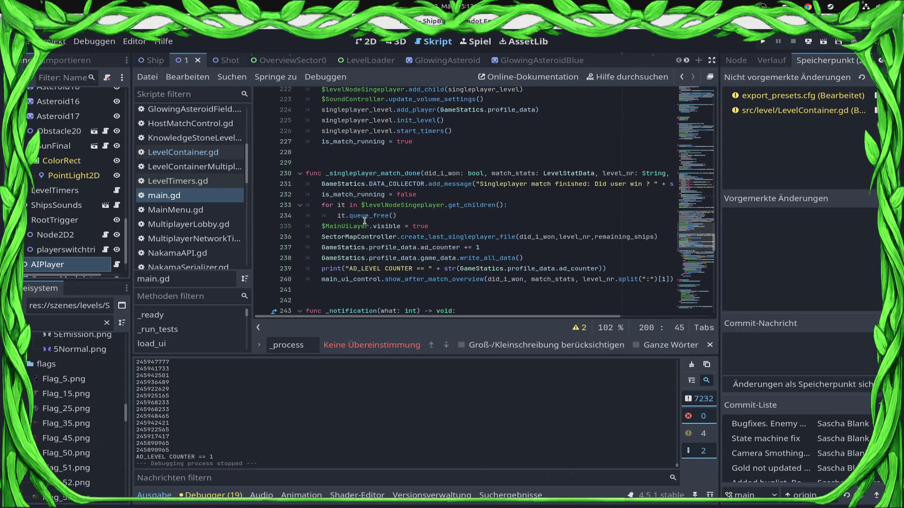
Inspect lines 233–234 of _singleplayer_match_done, then bring the git push terminal forward
{"action": "left_click", "coordinate": [365, 218]}
{"action": "left_click", "coordinate": [407, 216]}
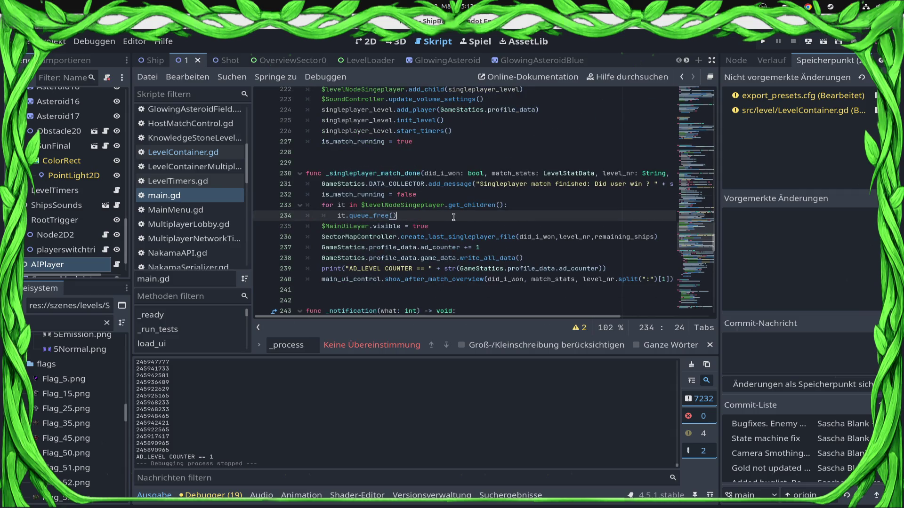
{"action": "double_click", "coordinate": [423, 206]}
{"action": "left_click", "coordinate": [424, 218]}
{"action": "left_click", "coordinate": [423, 203]}
{"action": "left_click", "coordinate": [426, 215]}
{"action": "left_click", "coordinate": [522, 208]}
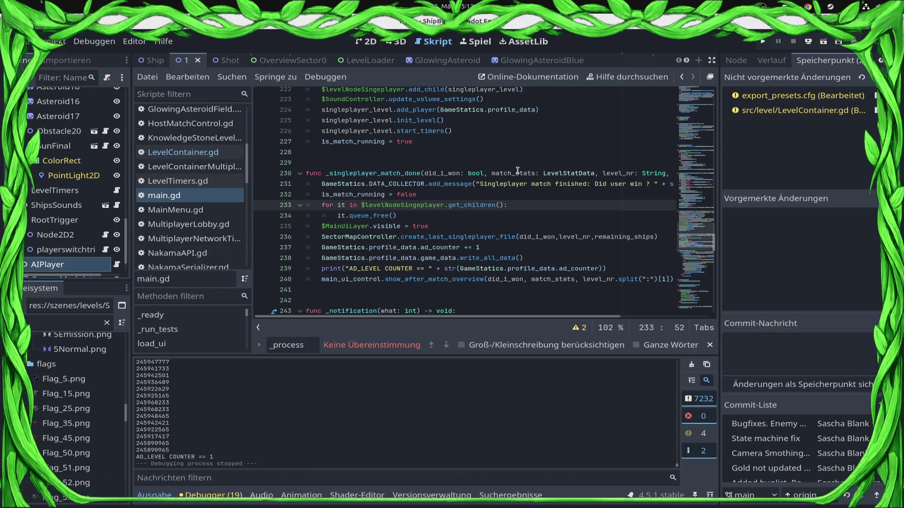
{"action": "left_click", "coordinate": [3, 224]}
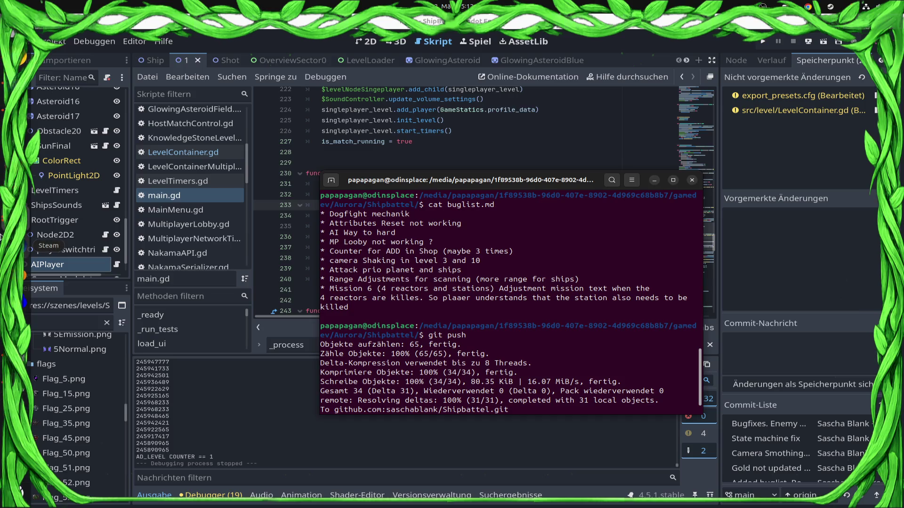
Raise the terminal holding the game's run log and scroll up to the error output
{"action": "left_click", "coordinate": [2, 228]}
{"action": "left_click", "coordinate": [203, 176]}
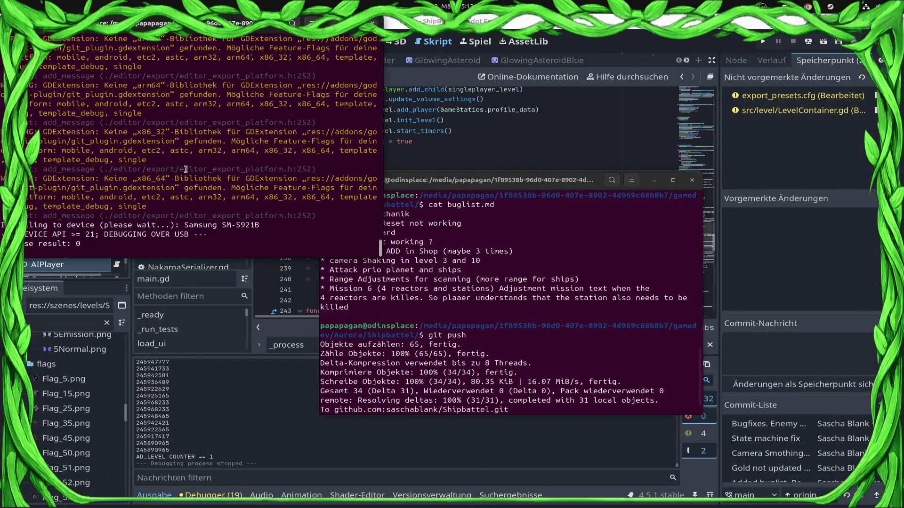
{"action": "scroll", "coordinate": [203, 176], "scroll_direction": "up", "scroll_amount": 2}
{"action": "scroll", "coordinate": [204, 177], "scroll_direction": "up", "scroll_amount": 5}
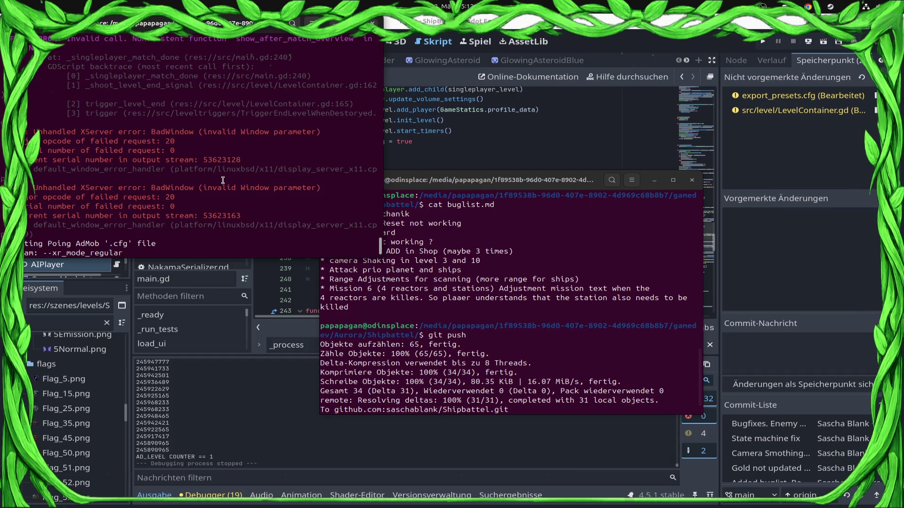
{"action": "scroll", "coordinate": [222, 180], "scroll_direction": "up", "scroll_amount": 4}
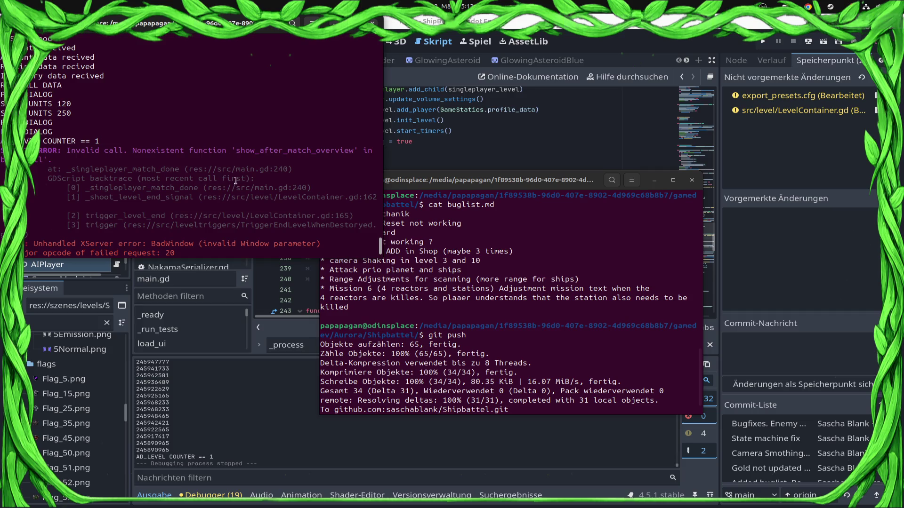
Highlight the 'Nonexistent function show_after_match_overview' error, then return to the Godot editor
{"action": "left_click_drag", "start_coordinate": [41, 174], "coordinate": [165, 188]}
{"action": "left_click", "coordinate": [184, 200]}
{"action": "double_click", "coordinate": [262, 151]}
{"action": "left_click", "coordinate": [213, 159]}
{"action": "double_click", "coordinate": [152, 153]}
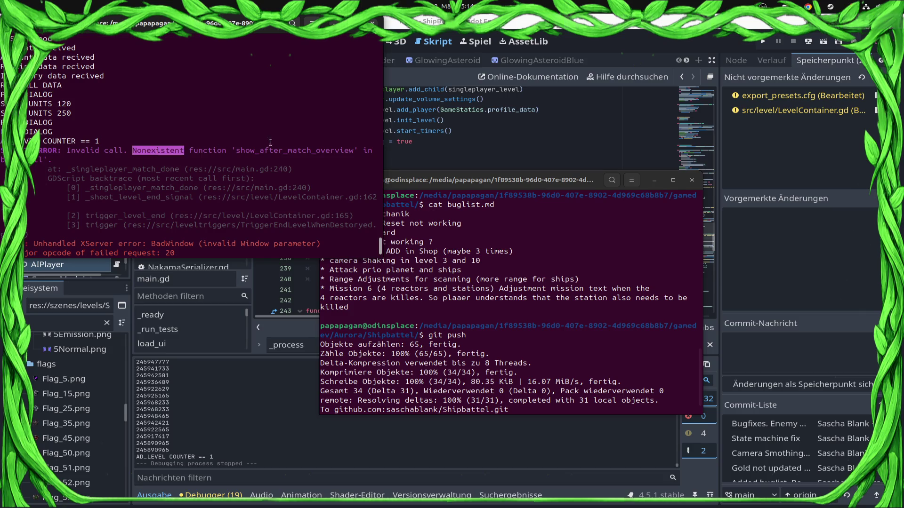
{"action": "double_click", "coordinate": [271, 150]}
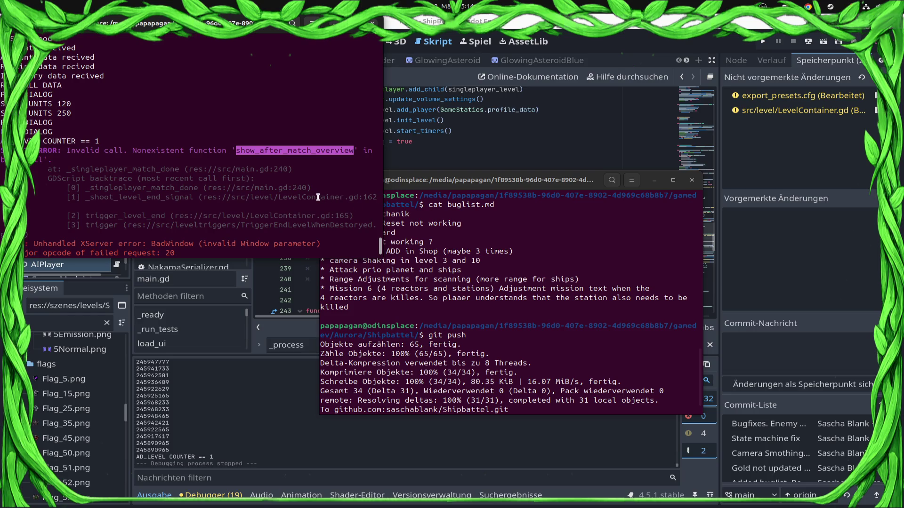
{"action": "left_click", "coordinate": [469, 151]}
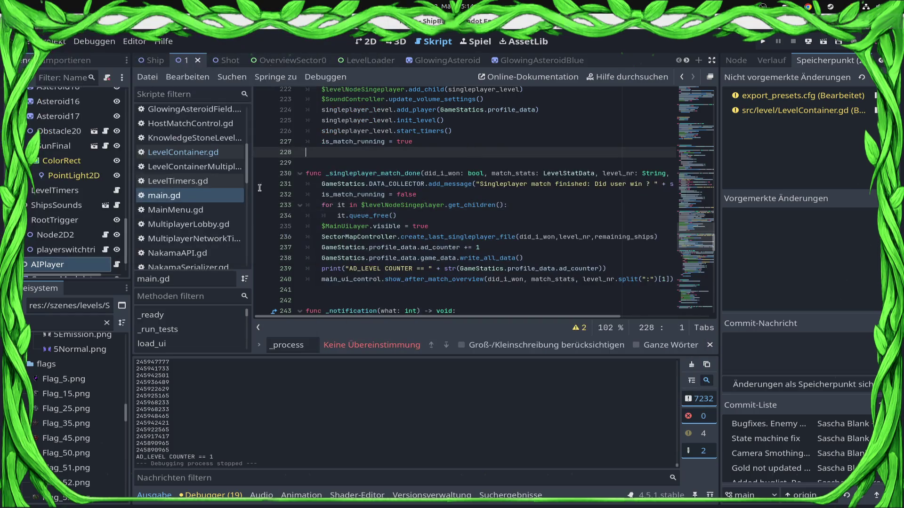
Search all project files for show_after_match_overview
{"action": "left_click", "coordinate": [229, 78]}
{"action": "left_click", "coordinate": [283, 160]}
{"action": "type", "text": "show_after_match_overview"}
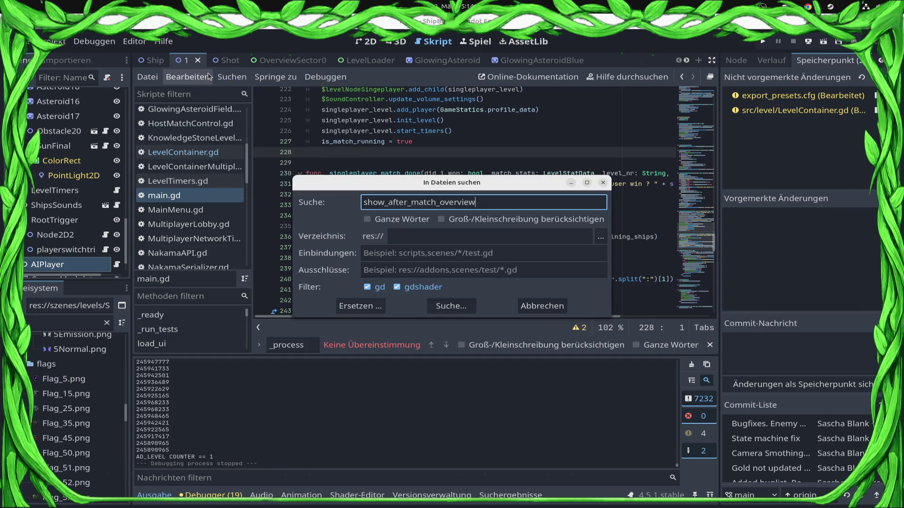
{"action": "key", "text": "Return"}
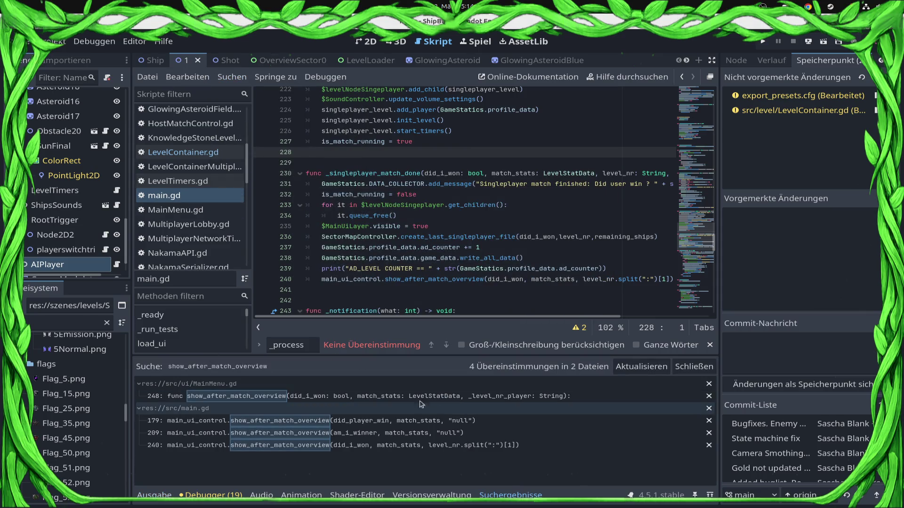
Visit matches at MainMenu.gd line 248 and main.gd lines 179, 209, 240, then open the definition
{"action": "left_click", "coordinate": [395, 394]}
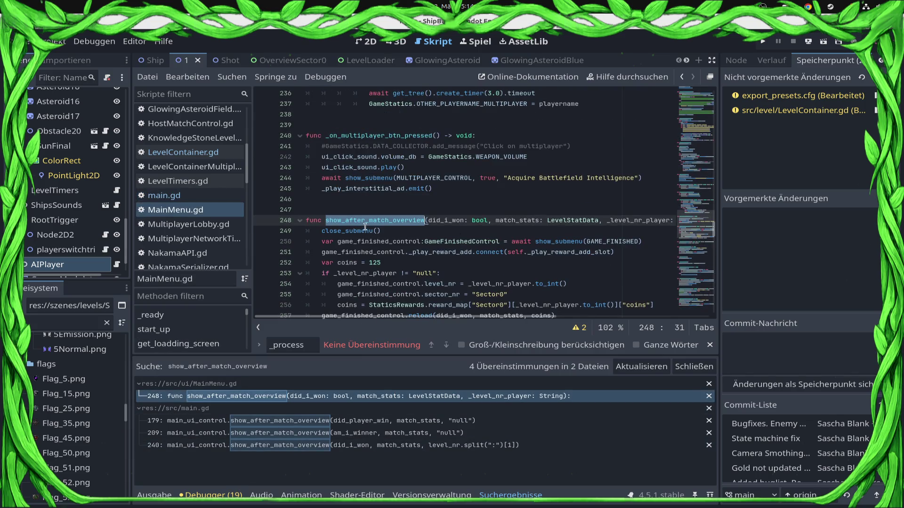
{"action": "left_click", "coordinate": [324, 421]}
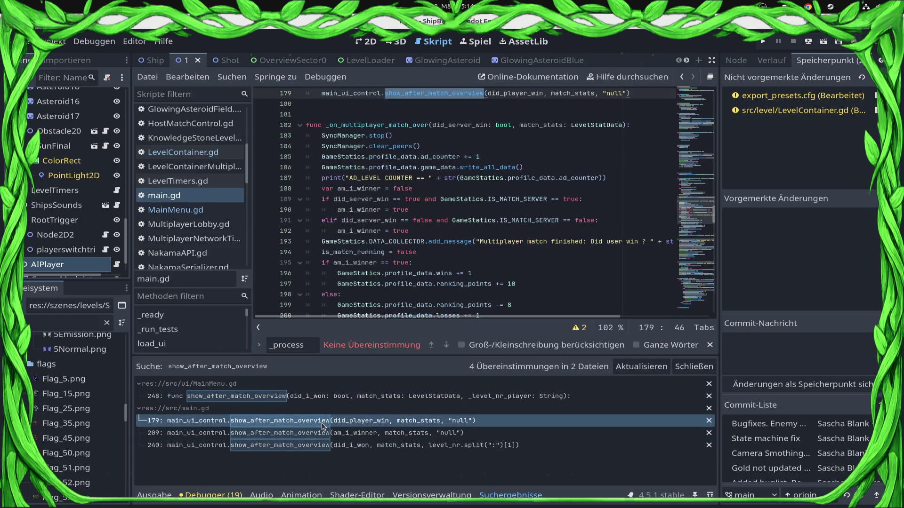
{"action": "left_click", "coordinate": [372, 438]}
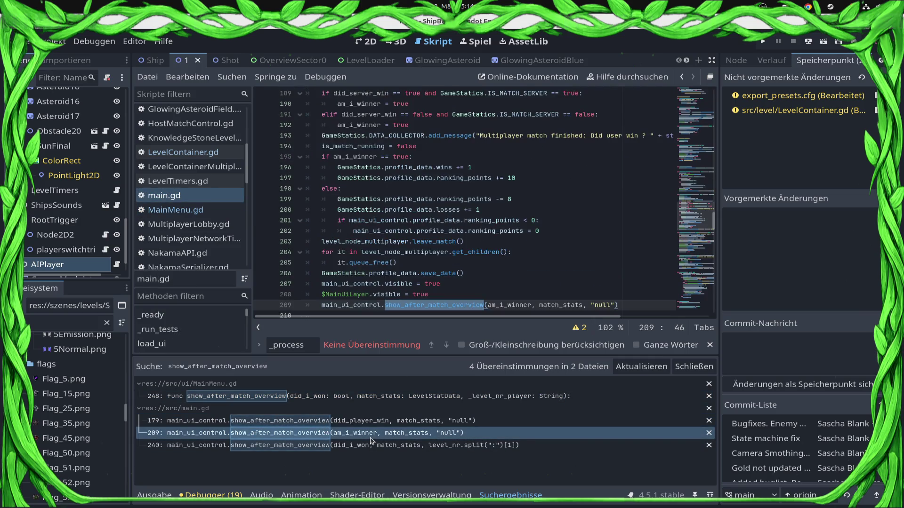
{"action": "left_click", "coordinate": [373, 445]}
{"action": "left_click", "coordinate": [399, 432]}
{"action": "left_click", "coordinate": [389, 446]}
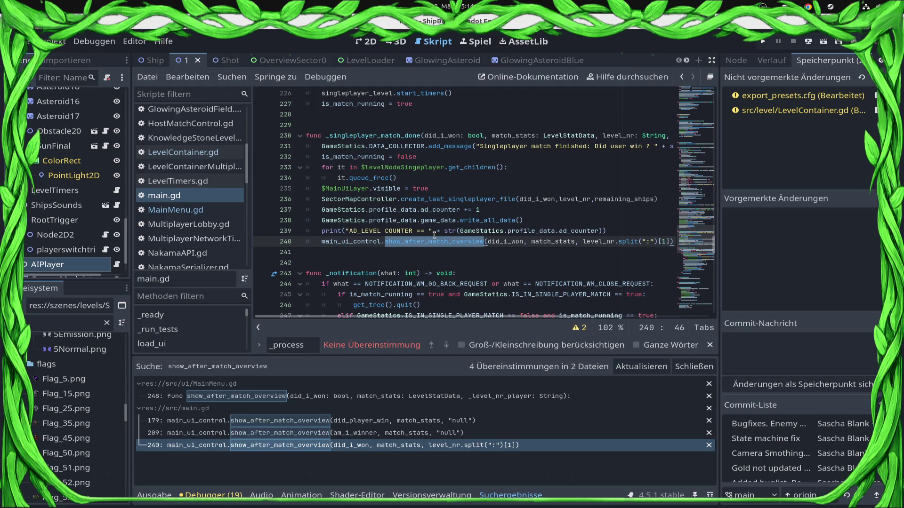
{"action": "left_click", "coordinate": [402, 245]}
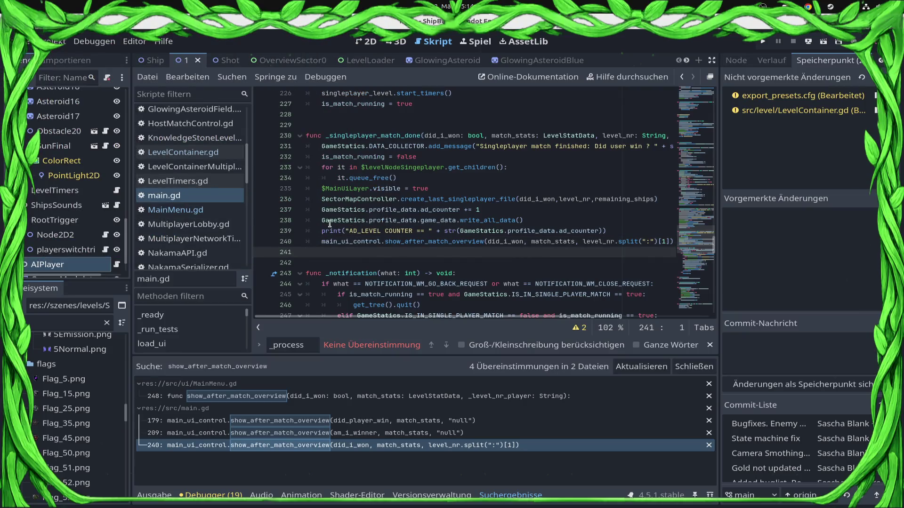
{"action": "left_click", "coordinate": [437, 242], "text": "ctrl"}
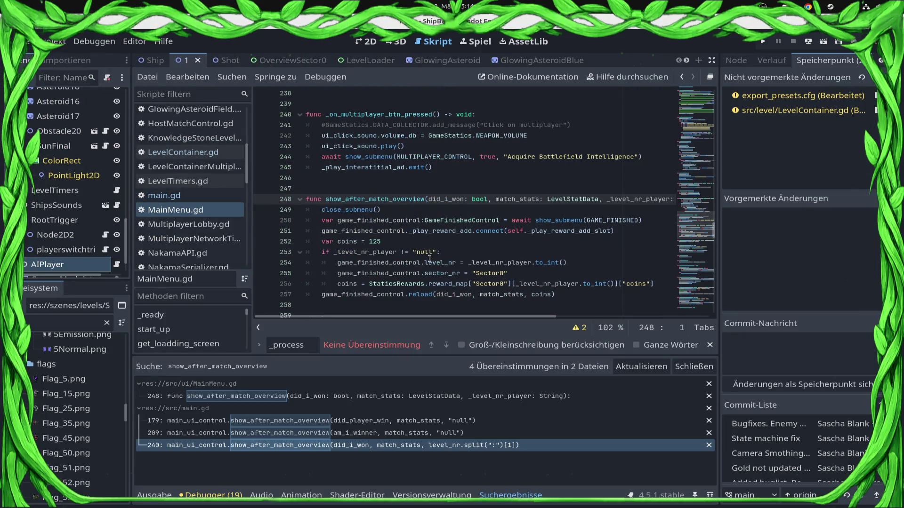
{"action": "left_click", "coordinate": [682, 77]}
{"action": "scroll", "coordinate": [470, 216], "scroll_direction": "down", "scroll_amount": 4}
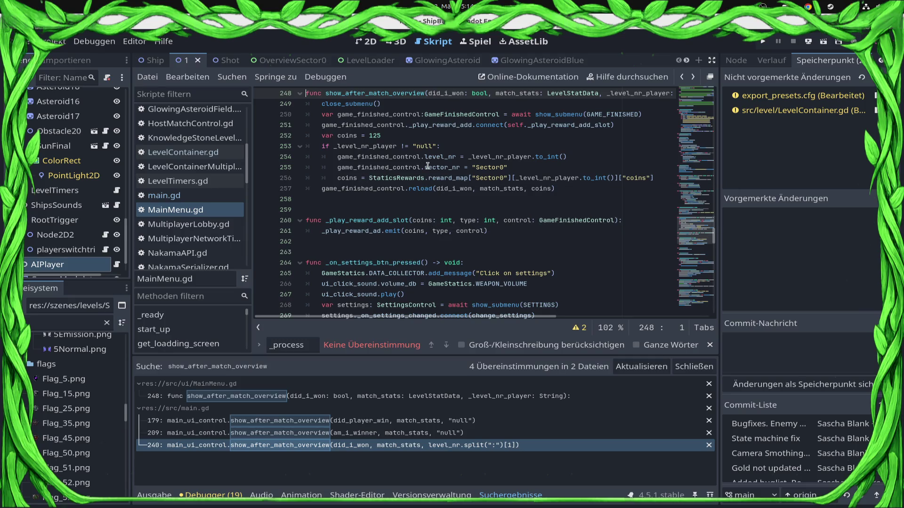
{"action": "scroll", "coordinate": [431, 172], "scroll_direction": "down", "scroll_amount": 3}
{"action": "scroll", "coordinate": [429, 181], "scroll_direction": "up", "scroll_amount": 4}
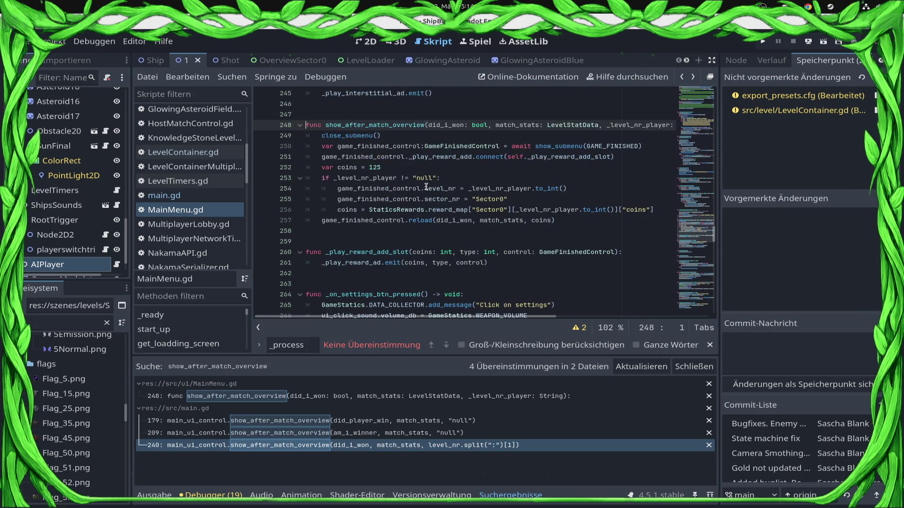
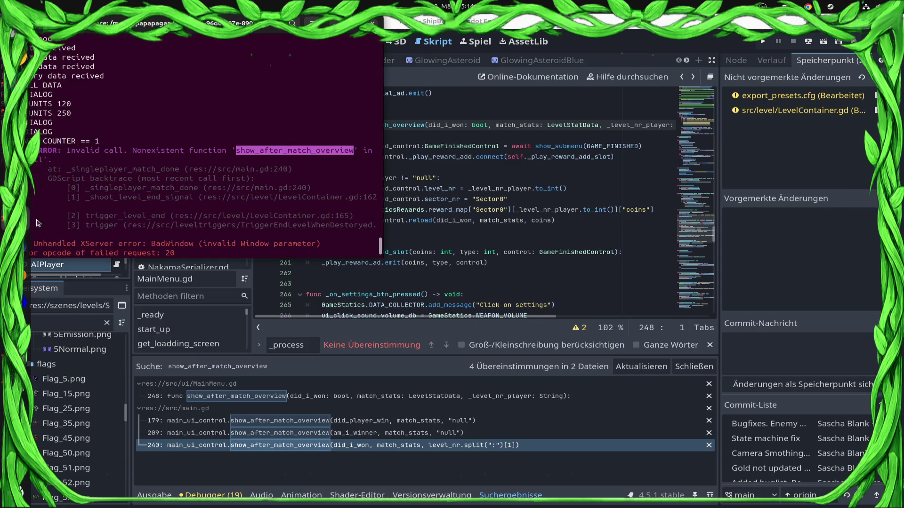
Check the running game's error output, then return to the MainMenu.gd script
{"action": "key", "text": "alt+Tab"}
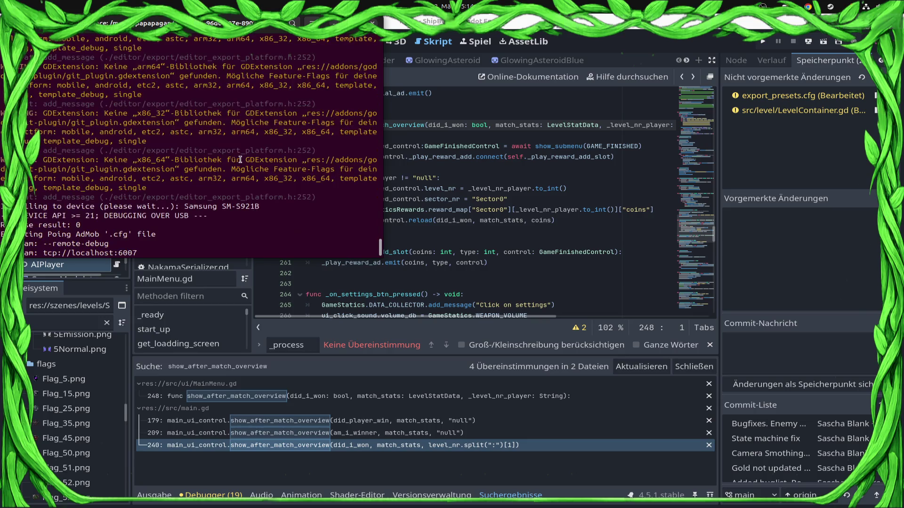
{"action": "scroll", "coordinate": [240, 159], "scroll_direction": "up", "scroll_amount": 8}
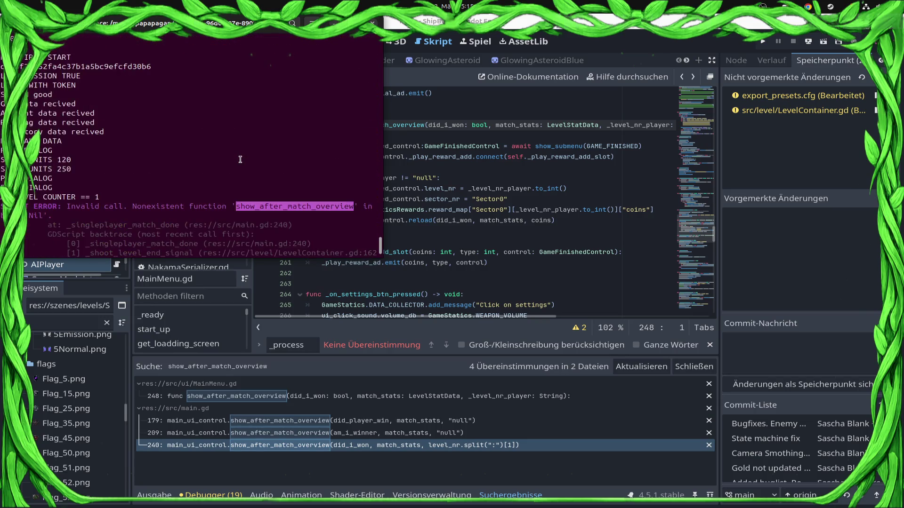
{"action": "scroll", "coordinate": [240, 159], "scroll_direction": "down", "scroll_amount": 3}
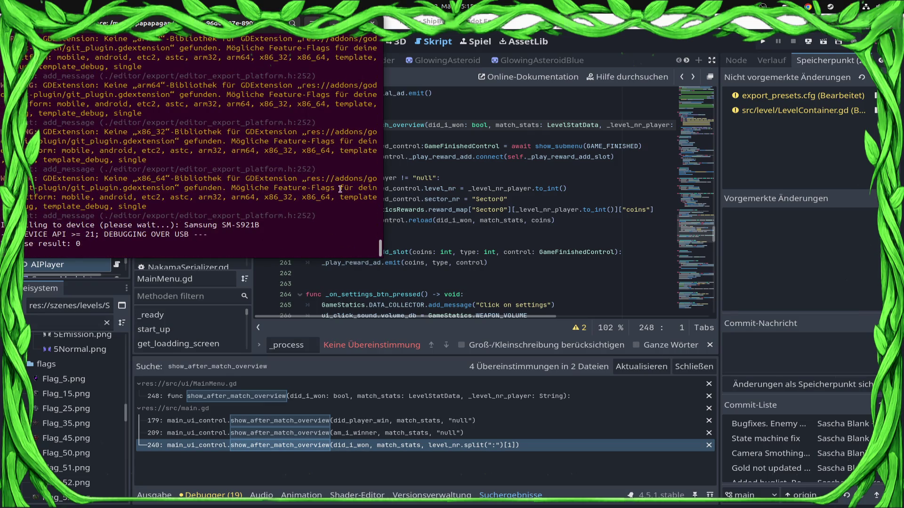
{"action": "left_click", "coordinate": [565, 230]}
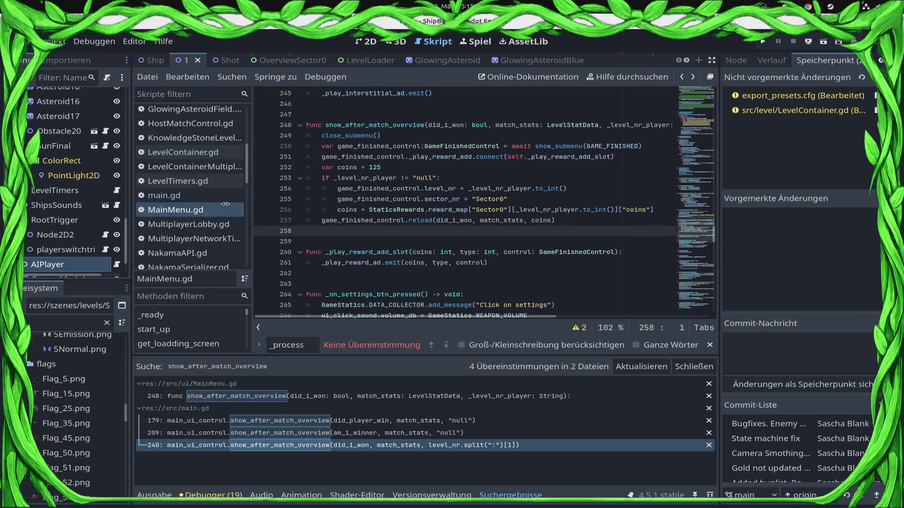
{"action": "scroll", "coordinate": [404, 211], "scroll_direction": "down", "scroll_amount": 4}
{"action": "scroll", "coordinate": [404, 210], "scroll_direction": "up", "scroll_amount": 3}
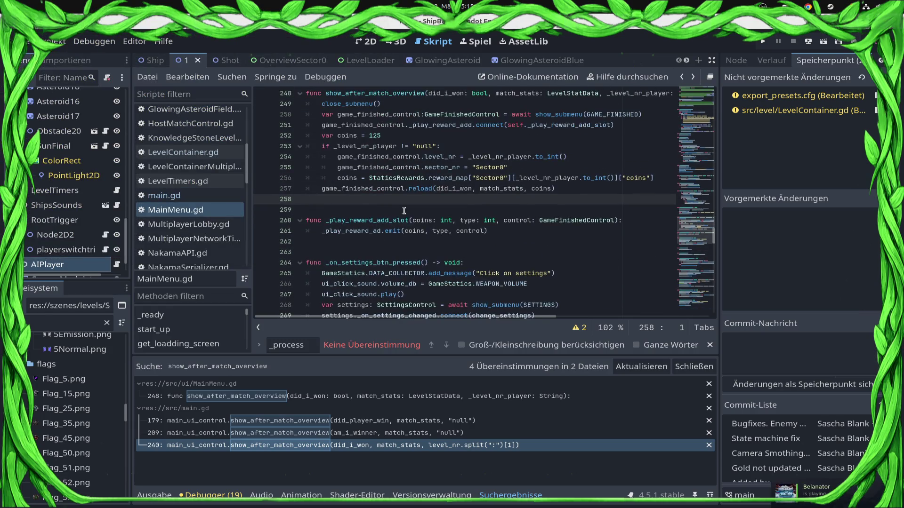
{"action": "scroll", "coordinate": [414, 192], "scroll_direction": "up", "scroll_amount": 5}
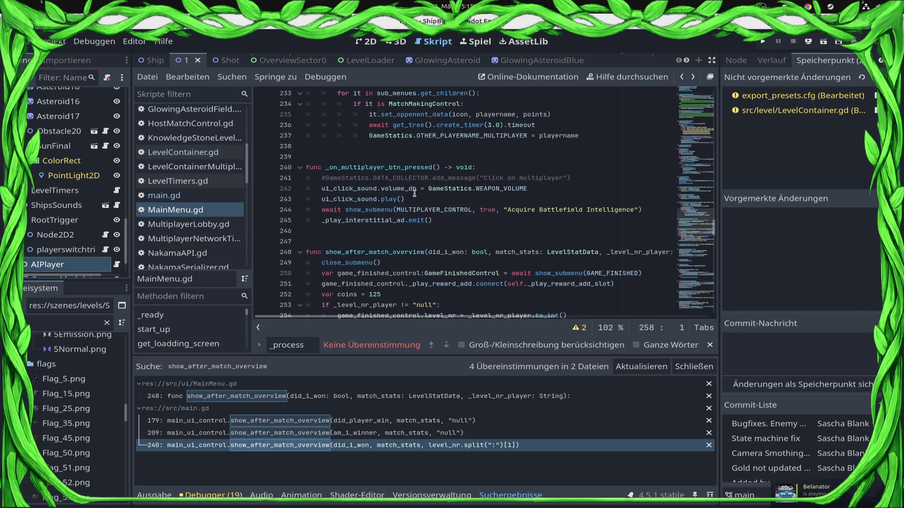
{"action": "scroll", "coordinate": [414, 207], "scroll_direction": "up", "scroll_amount": 2}
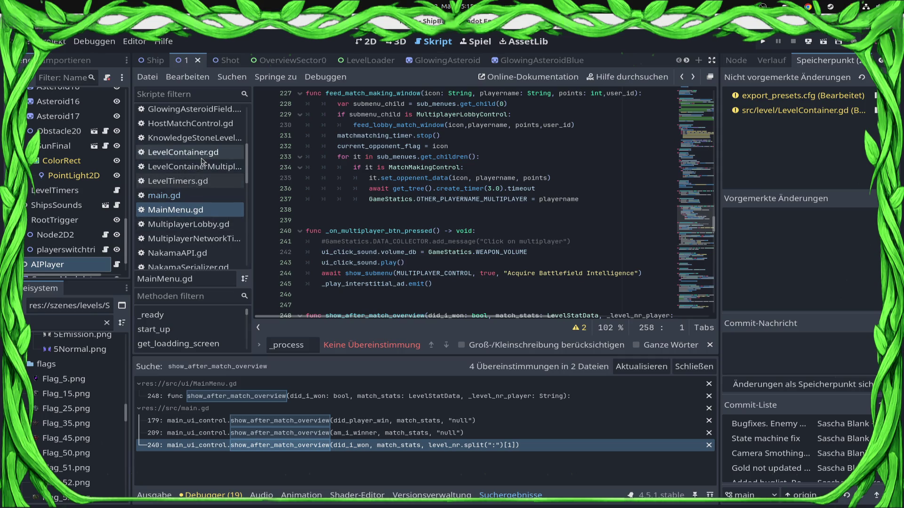
Look over LevelContainer.gd, then switch to main.gd
{"action": "left_click", "coordinate": [186, 152]}
{"action": "left_click", "coordinate": [302, 179]}
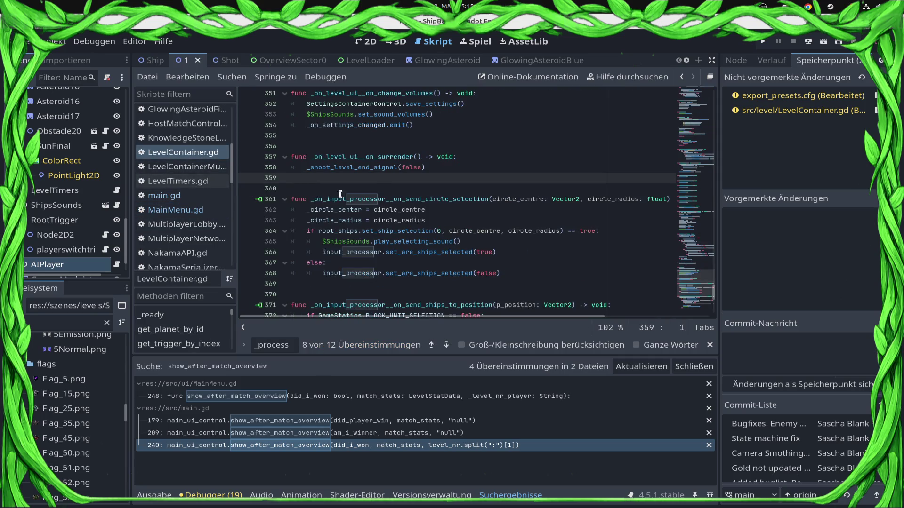
{"action": "scroll", "coordinate": [459, 173], "scroll_direction": "up", "scroll_amount": 4}
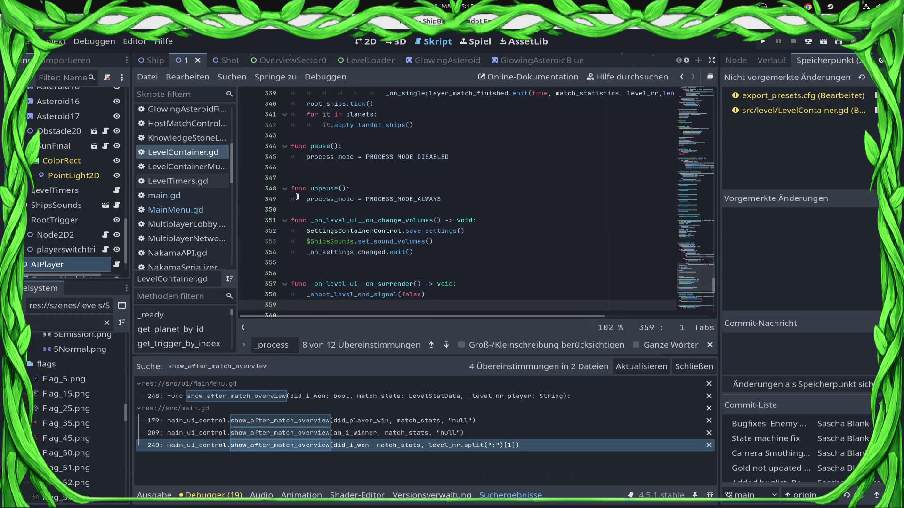
{"action": "scroll", "coordinate": [558, 199], "scroll_direction": "up", "scroll_amount": 14}
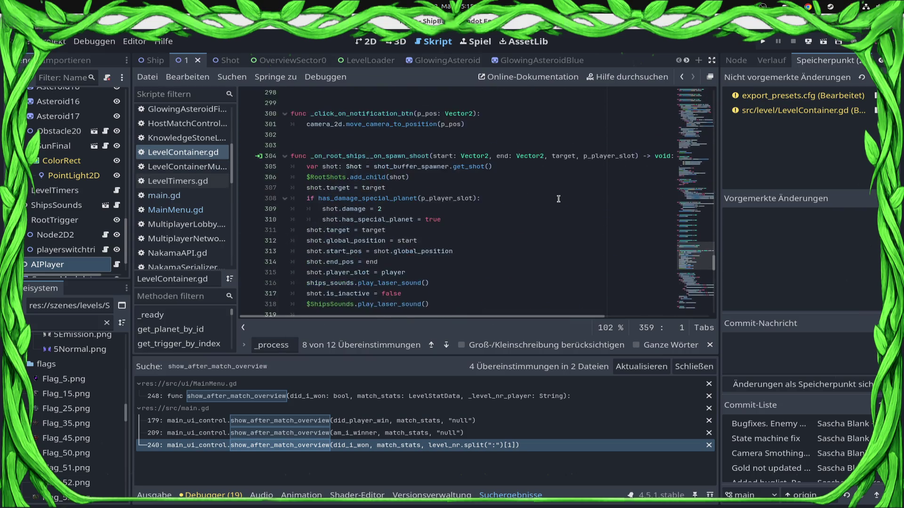
{"action": "scroll", "coordinate": [559, 199], "scroll_direction": "up", "scroll_amount": 4}
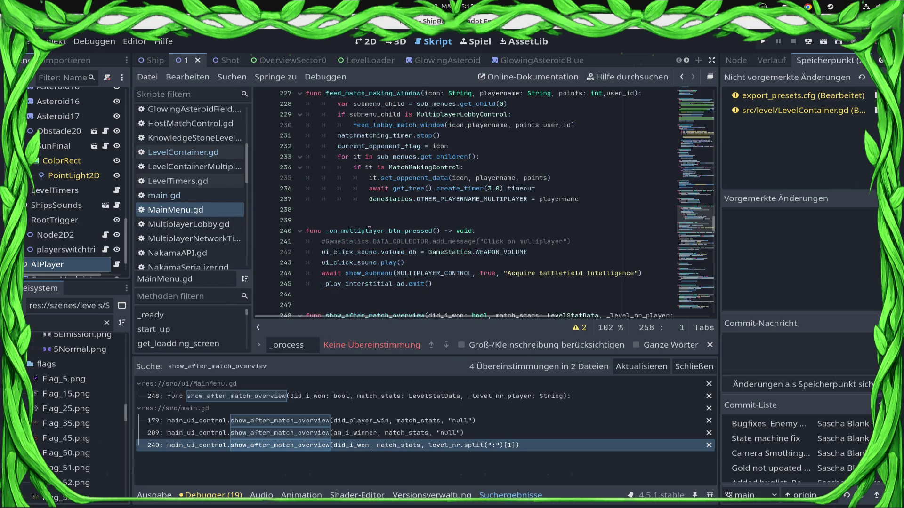
{"action": "left_click", "coordinate": [208, 195]}
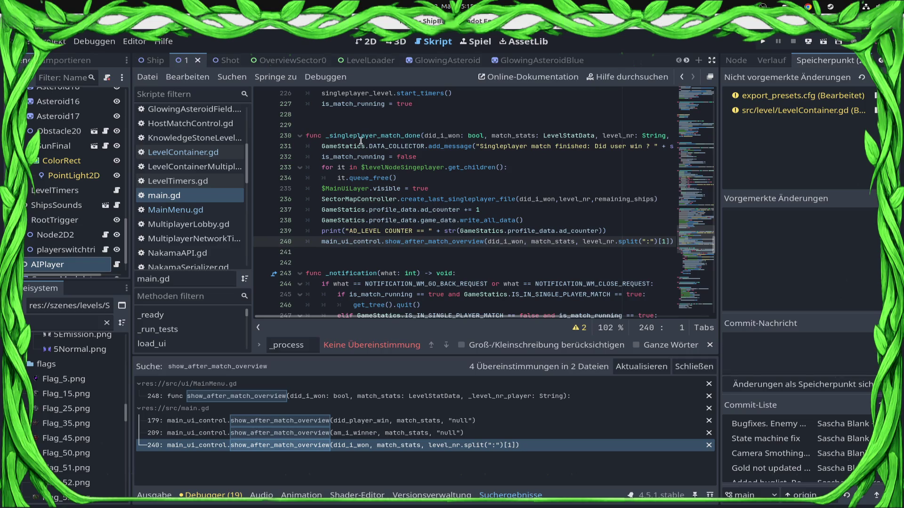
Insert a blank line 234 inside the for loop that frees singleplayer level children
{"action": "left_click", "coordinate": [402, 177]}
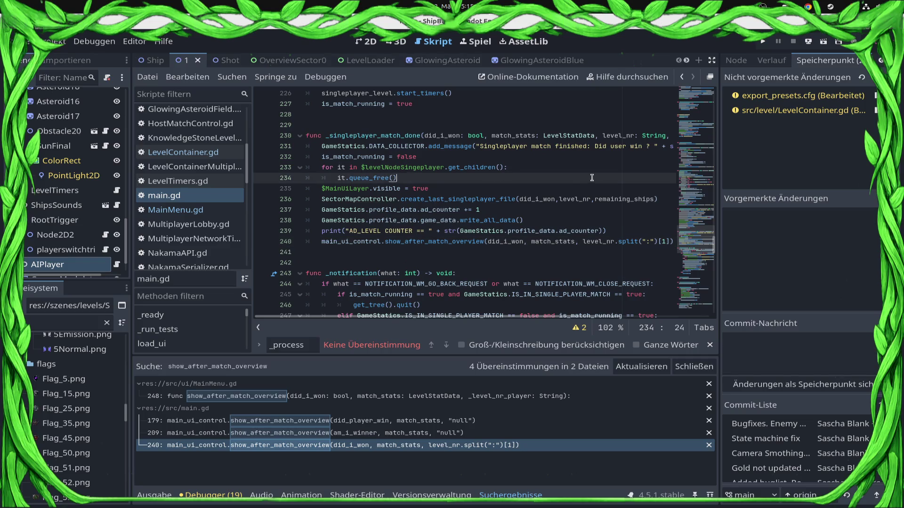
{"action": "left_click", "coordinate": [569, 170]}
{"action": "key", "text": "Return"}
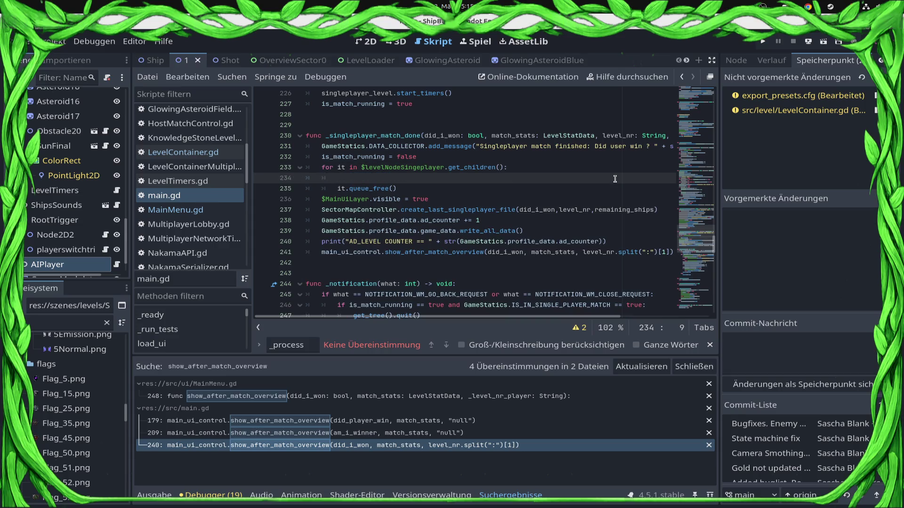
{"action": "left_click", "coordinate": [423, 188]}
{"action": "left_click", "coordinate": [408, 179]}
{"action": "scroll", "coordinate": [40, 151], "scroll_direction": "up", "scroll_amount": 10}
{"action": "scroll", "coordinate": [40, 151], "scroll_direction": "up", "scroll_amount": 5}
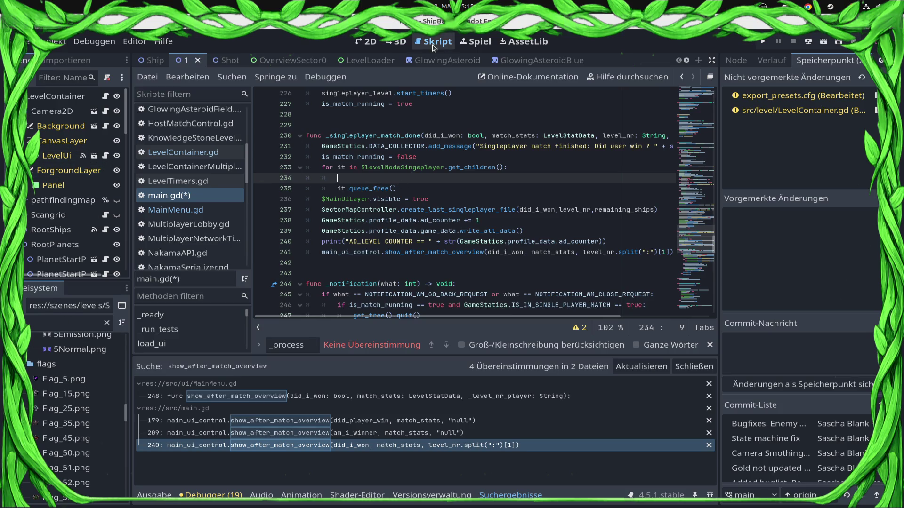
Close all open scenes and open main.tscn from the FileSystem filtered by 'main'
{"action": "right_click", "coordinate": [379, 62]}
{"action": "left_click", "coordinate": [417, 228]}
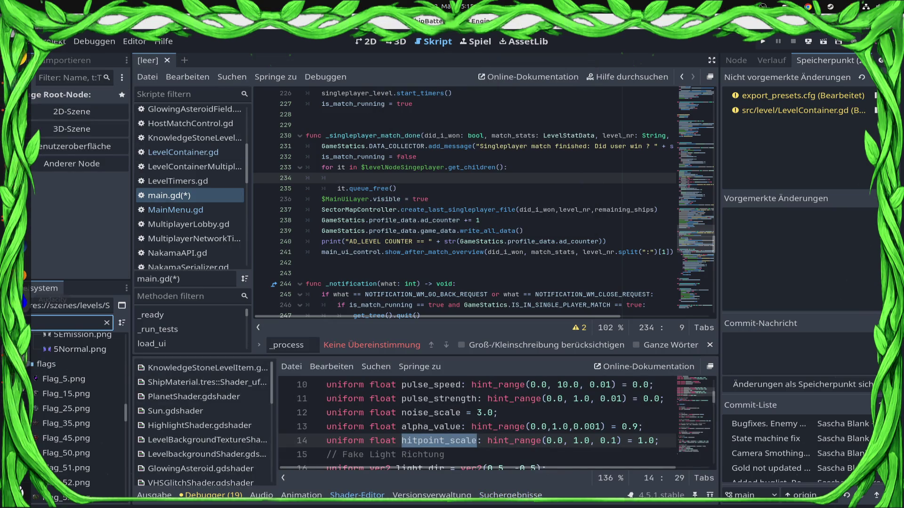
{"action": "type", "text": "main"}
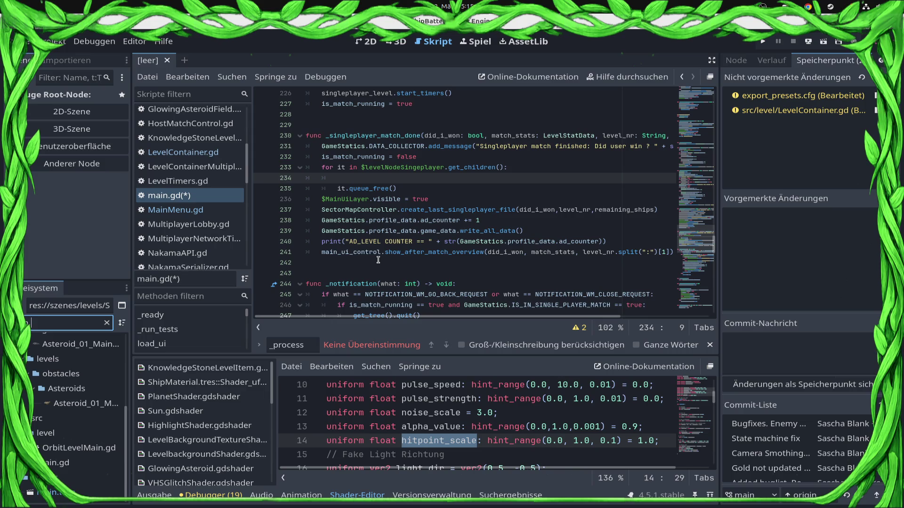
{"action": "left_click", "coordinate": [71, 463]}
{"action": "double_click", "coordinate": [52, 492]}
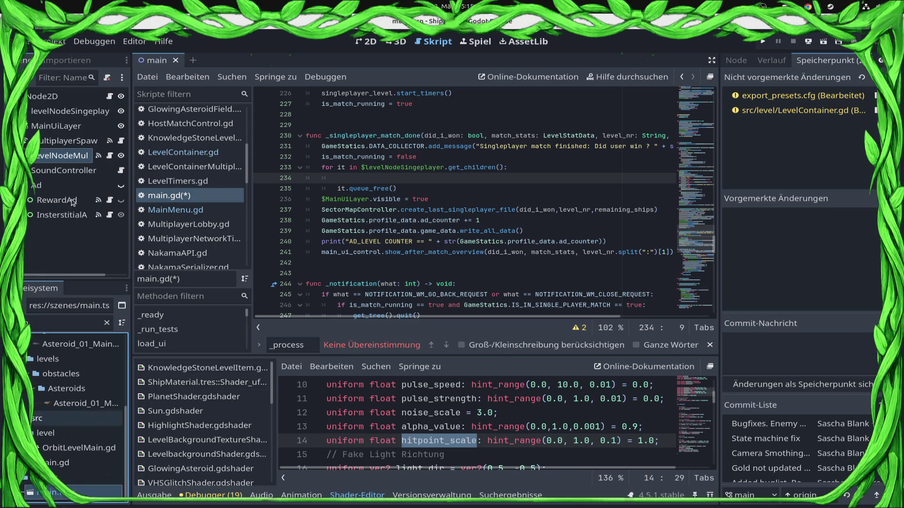
{"action": "left_click", "coordinate": [71, 111]}
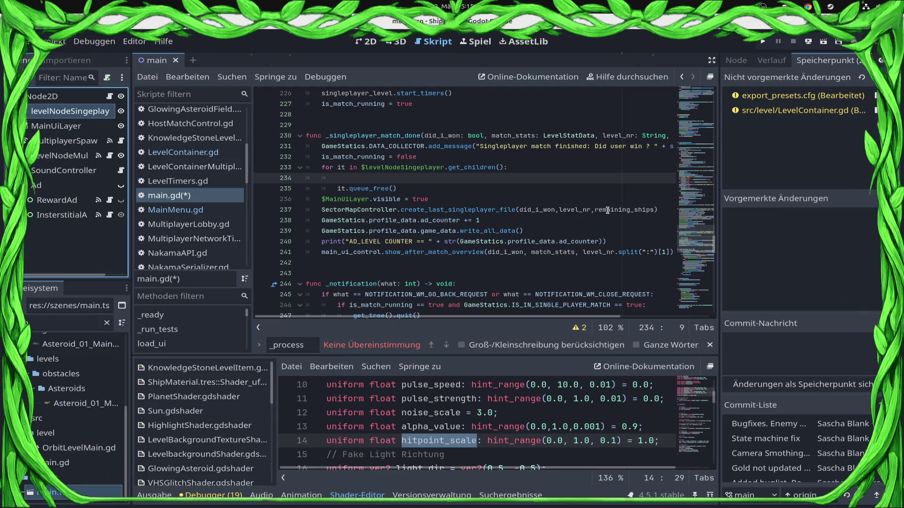
Highlight every use of levelNodeSingeplayer and put the cursor back on empty line 234
{"action": "scroll", "coordinate": [560, 203], "scroll_direction": "up", "scroll_amount": 3}
{"action": "scroll", "coordinate": [560, 204], "scroll_direction": "up", "scroll_amount": 5}
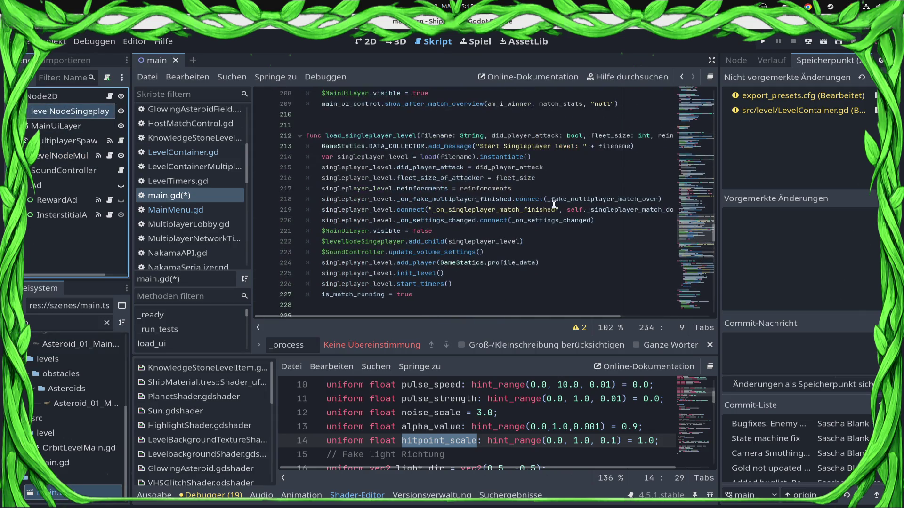
{"action": "scroll", "coordinate": [541, 212], "scroll_direction": "down", "scroll_amount": 2}
{"action": "double_click", "coordinate": [372, 242]}
{"action": "scroll", "coordinate": [439, 228], "scroll_direction": "down", "scroll_amount": 6}
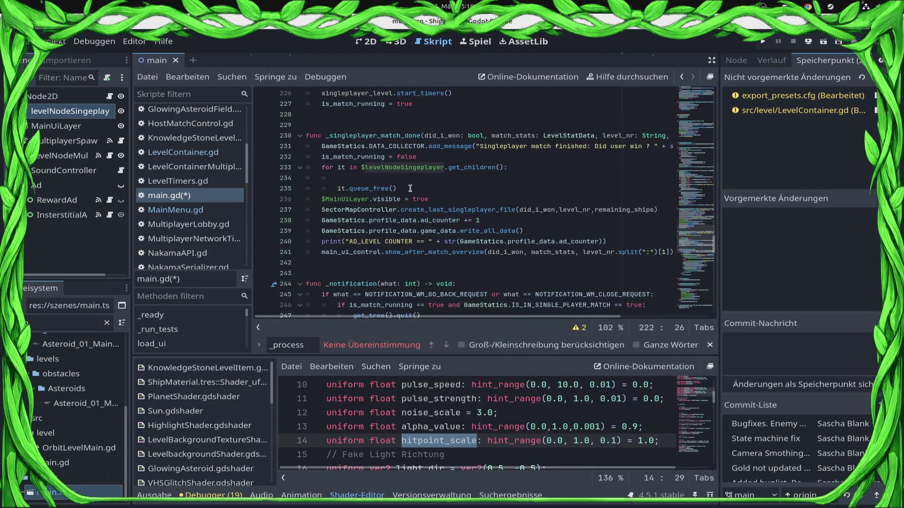
{"action": "left_click", "coordinate": [403, 187]}
{"action": "left_click", "coordinate": [398, 175]}
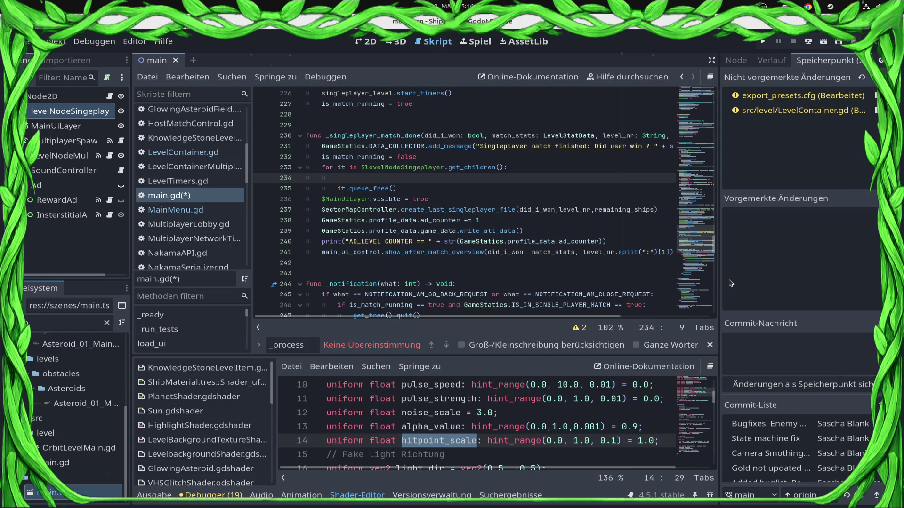
Type the loop variable on line 233 as it:LevelContainer and save main.gd
{"action": "key", "text": "Up"}
{"action": "key", "text": "Right"}
{"action": "key", "text": "Right"}
{"action": "type", "text": ":Level"}
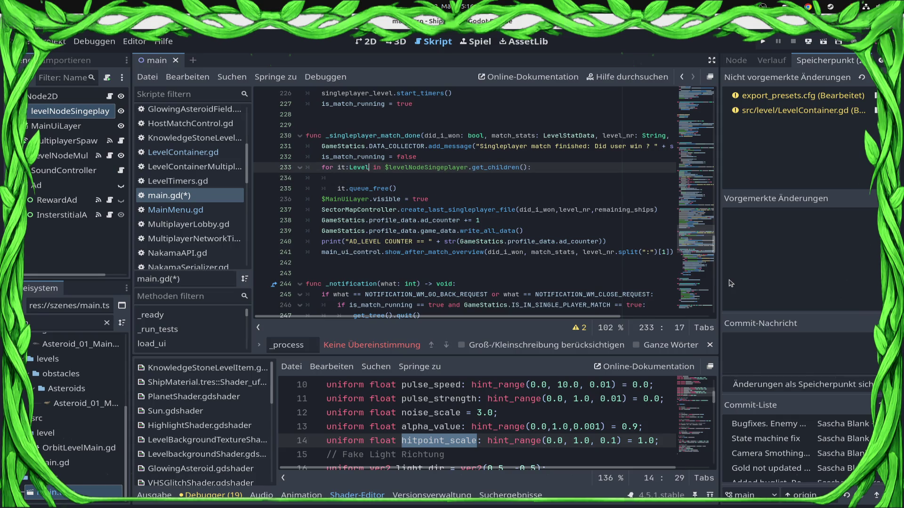
{"action": "type", "text": "Cont"}
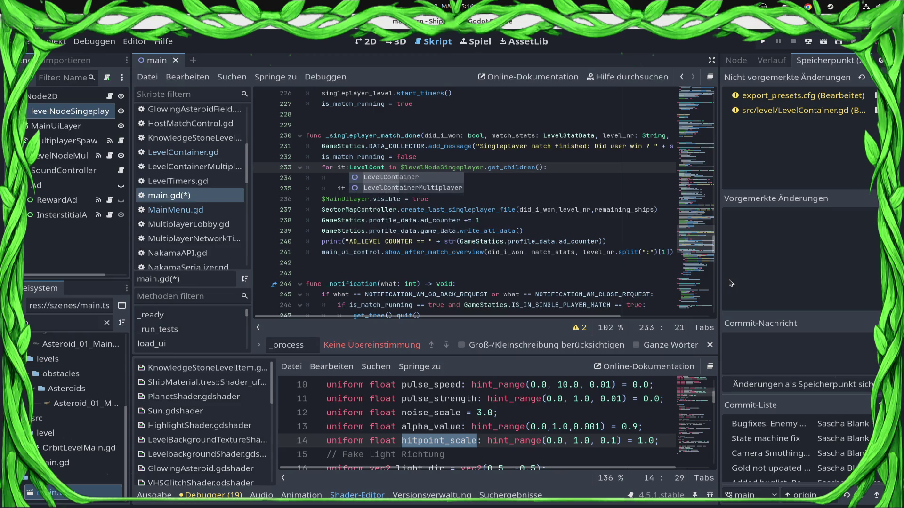
{"action": "key", "text": "Return"}
{"action": "key", "text": "ctrl+s"}
Start line 234 with it.root_ships. using autocomplete
{"action": "key", "text": "Down"}
{"action": "type", "text": "it.sh"}
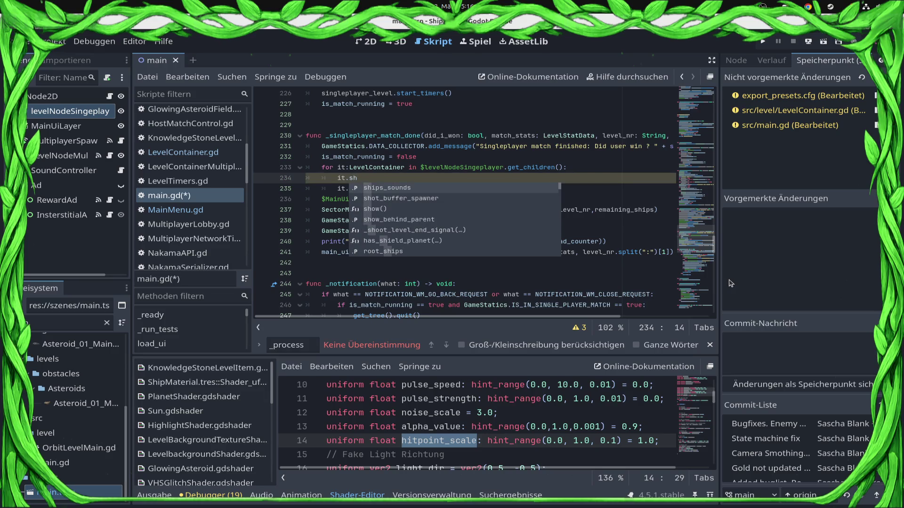
{"action": "type", "text": "iu"}
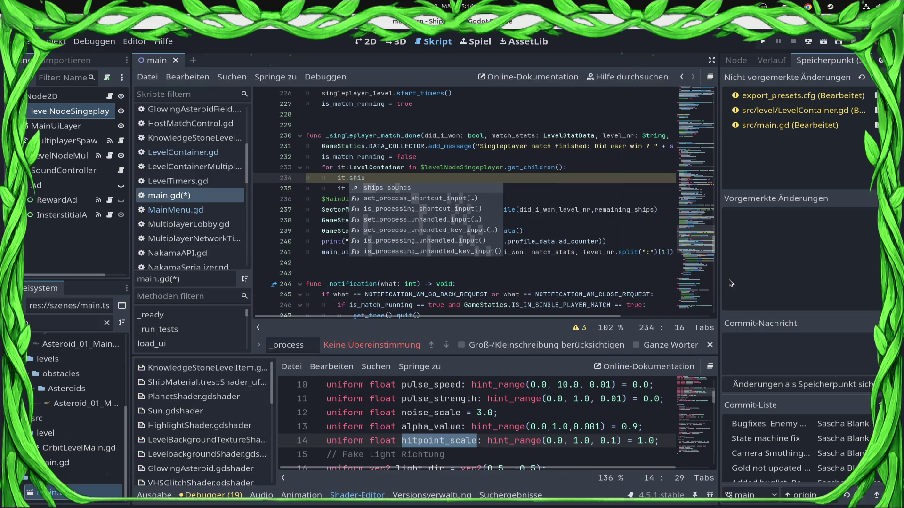
{"action": "key", "text": "BackSpace"}
{"action": "type", "text": "p"}
{"action": "key", "text": "Down"}
{"action": "key", "text": "Return"}
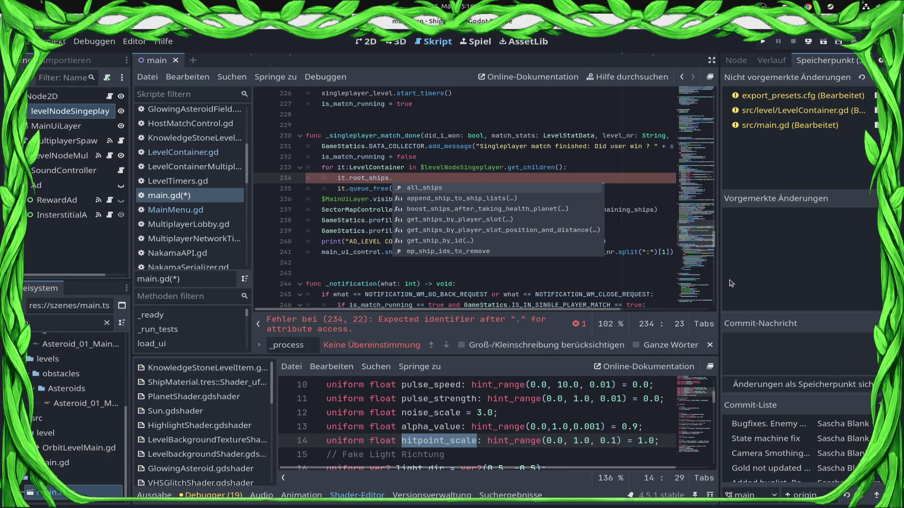
{"action": "scroll", "coordinate": [179, 202], "scroll_direction": "down", "scroll_amount": 3}
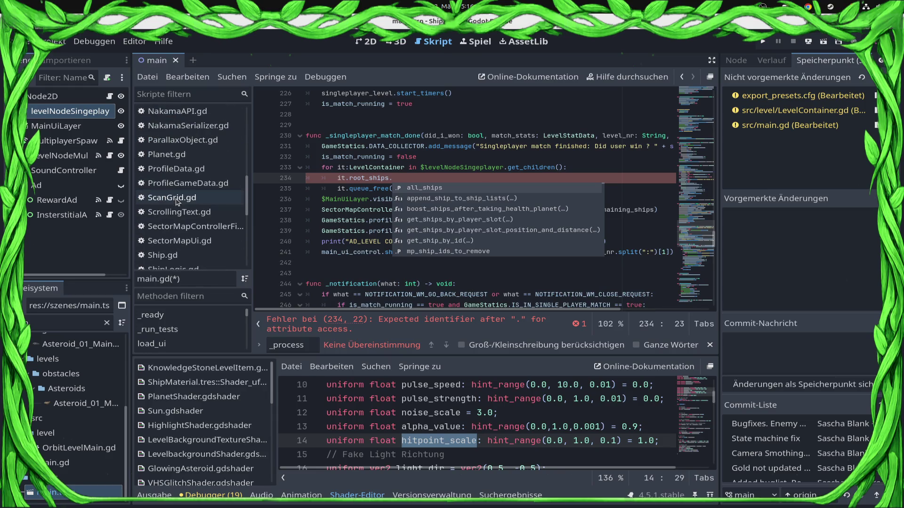
{"action": "scroll", "coordinate": [188, 183], "scroll_direction": "down", "scroll_amount": 2}
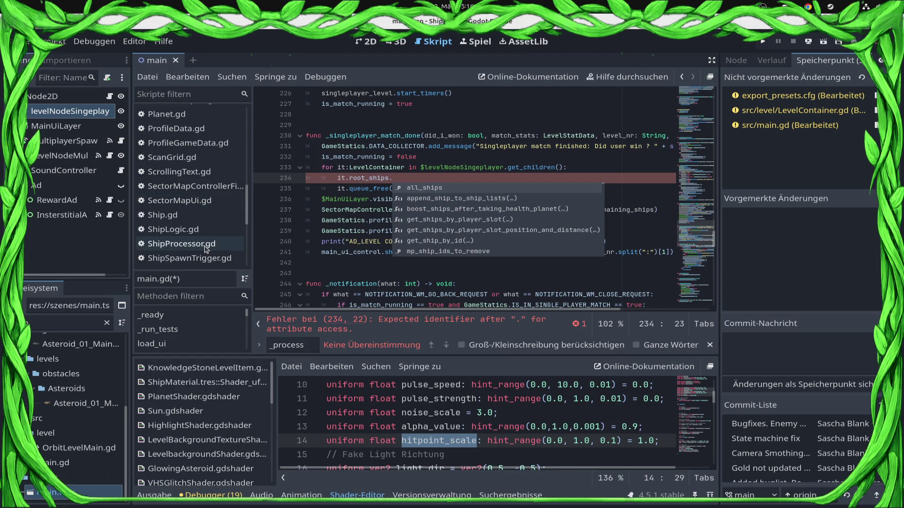
In ShipProcessor.gd, make room for a new function below the cleanup code at line 294
{"action": "left_click", "coordinate": [206, 245]}
{"action": "scroll", "coordinate": [326, 212], "scroll_direction": "up", "scroll_amount": 7}
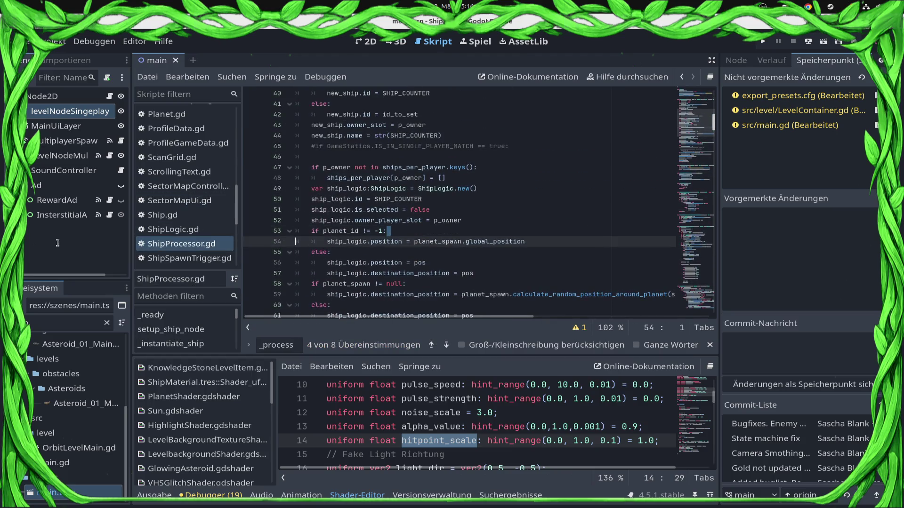
{"action": "scroll", "coordinate": [325, 211], "scroll_direction": "down", "scroll_amount": 5}
{"action": "scroll", "coordinate": [339, 259], "scroll_direction": "down", "scroll_amount": 4}
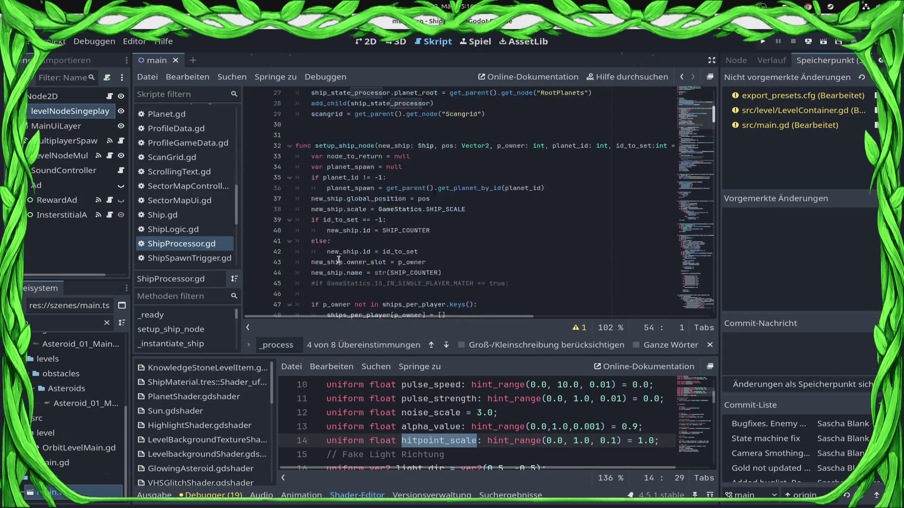
{"action": "scroll", "coordinate": [338, 258], "scroll_direction": "down", "scroll_amount": 20}
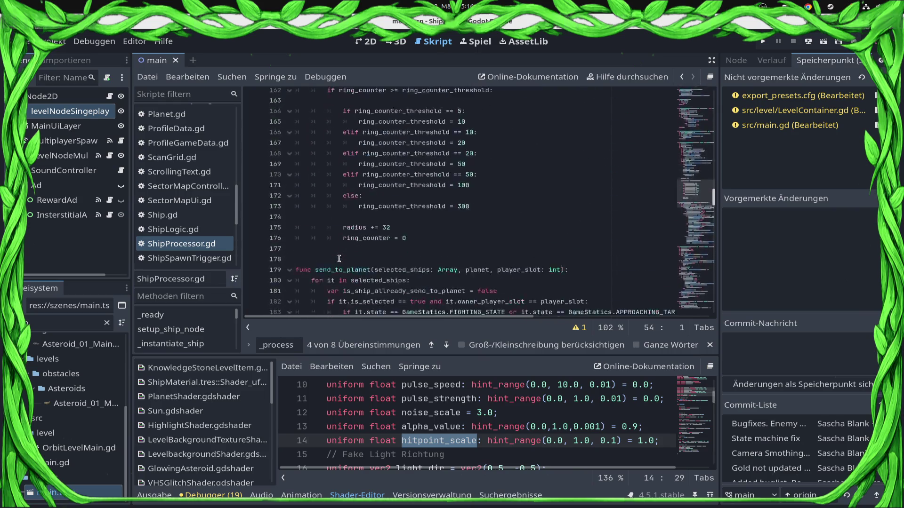
{"action": "scroll", "coordinate": [340, 256], "scroll_direction": "down", "scroll_amount": 16}
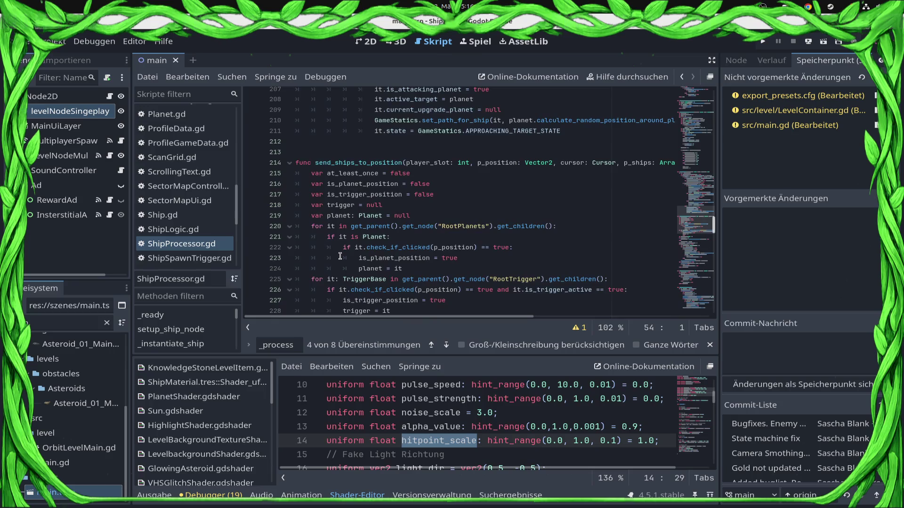
{"action": "scroll", "coordinate": [340, 256], "scroll_direction": "down", "scroll_amount": 10}
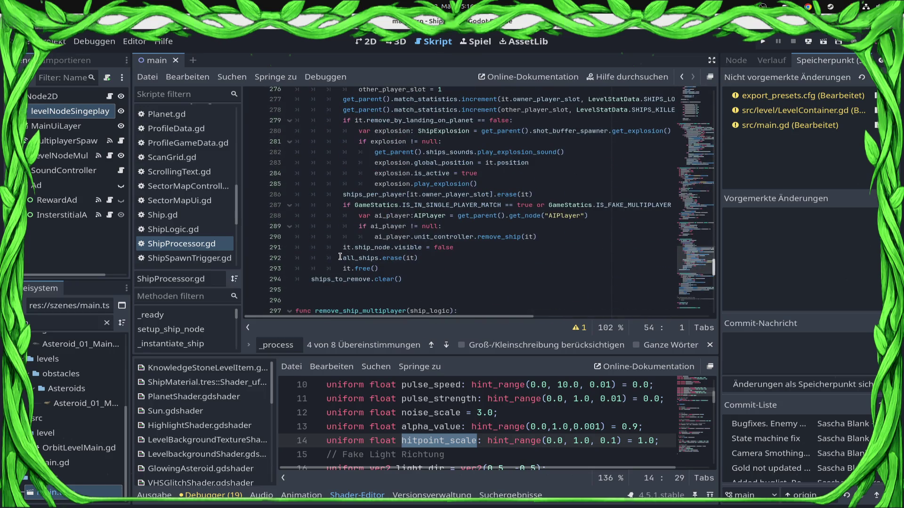
{"action": "left_click", "coordinate": [320, 294]}
{"action": "scroll", "coordinate": [320, 294], "scroll_direction": "down", "scroll_amount": 2}
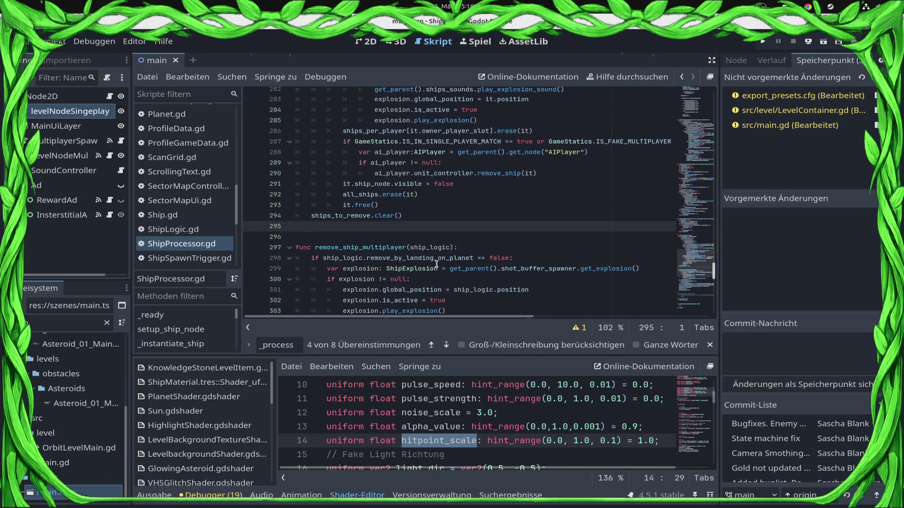
{"action": "key", "text": "Return"}
{"action": "key", "text": "Return"}
Write func remove_ships_after_level_done() with a loop over all_ships calling ship_node.queue_free() and free()
{"action": "type", "text": "func remove_ships"}
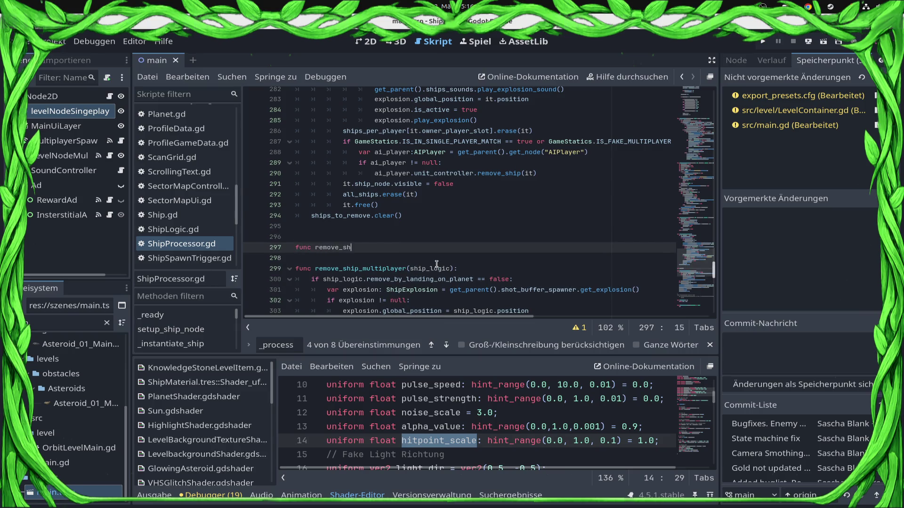
{"action": "type", "text": "_after_level_"}
{"action": "key", "text": "BackSpace"}
{"action": "type", "text": ":"}
{"action": "key", "text": "Return"}
{"action": "type", "text": "r it in all_"}
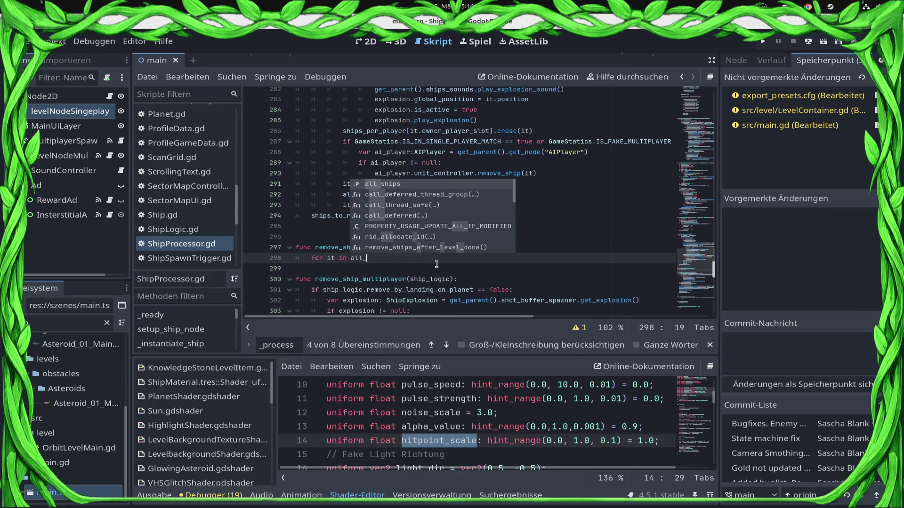
{"action": "key", "text": "Return"}
{"action": "key", "text": "Return"}
{"action": "type", "text": "it."}
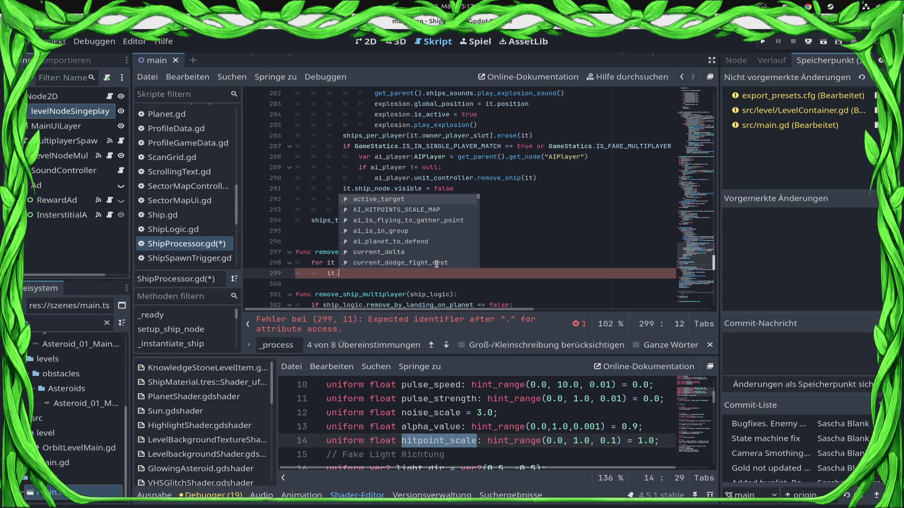
{"action": "type", "text": "ship_node.q"}
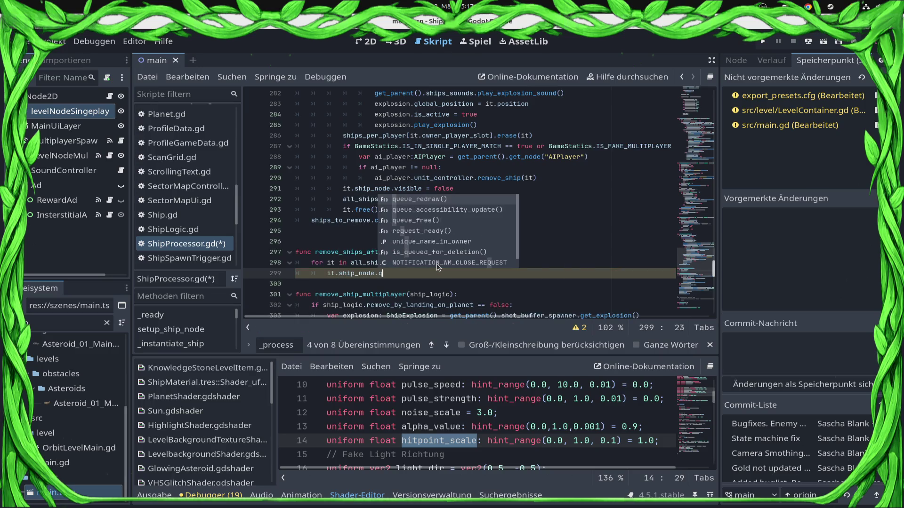
{"action": "key", "text": "Down"}
{"action": "key", "text": "Down"}
{"action": "key", "text": "Return"}
{"action": "key", "text": "Return"}
{"action": "type", "text": "it.fre"}
{"action": "key", "text": "Return"}
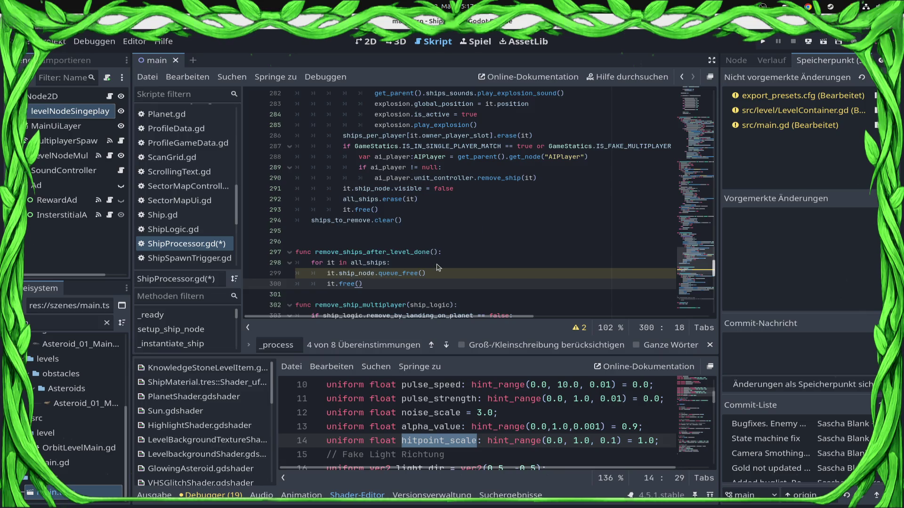
{"action": "key", "text": "Return"}
After the loop add all_ships.clear() and ships_per_player.clear(), save, and select the function name
{"action": "key", "text": "Up"}
{"action": "key", "text": "Up"}
{"action": "key", "text": "ctrl+shift+Return"}
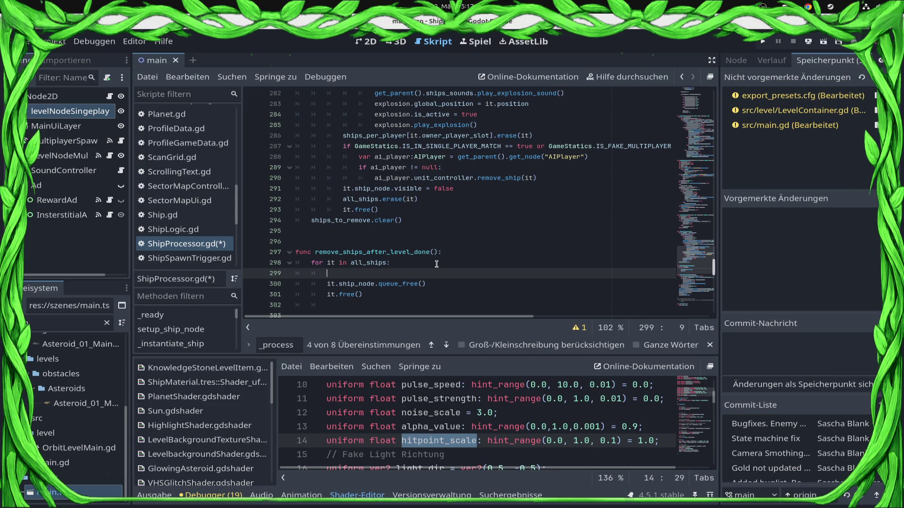
{"action": "key", "text": "alt+Down"}
{"action": "key", "text": "alt+Down"}
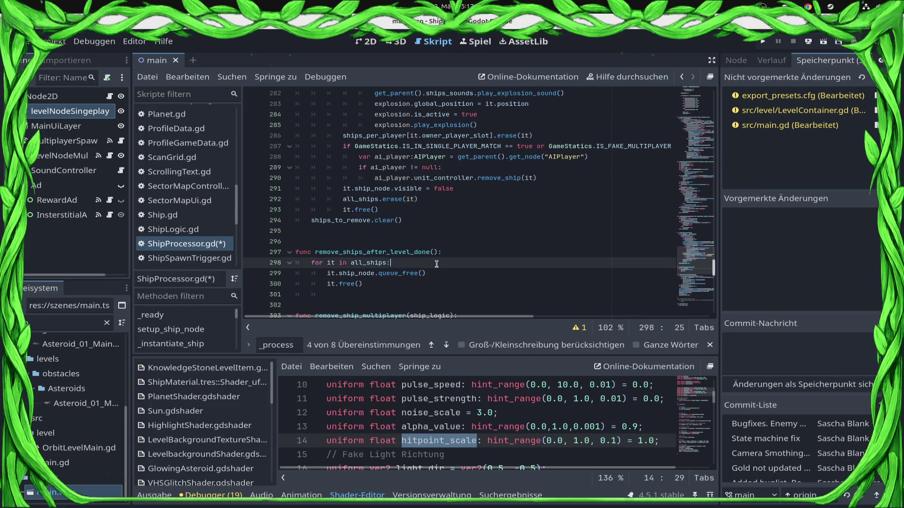
{"action": "type", "text": "al_ships.clear()"}
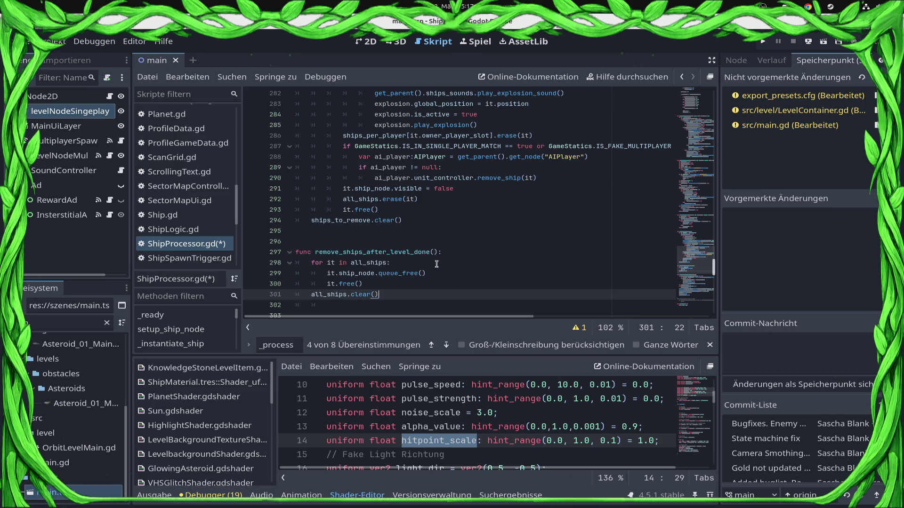
{"action": "key", "text": "Return"}
{"action": "type", "text": "all"}
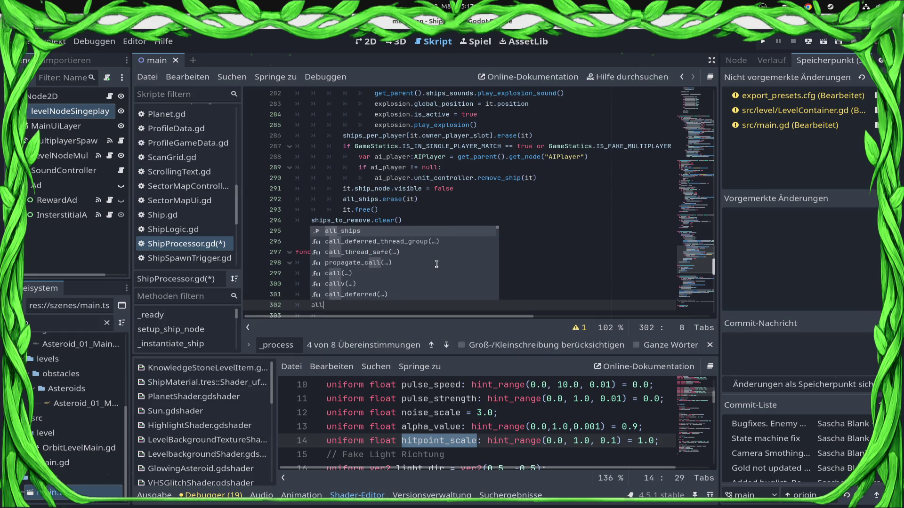
{"action": "key", "text": "BackSpace"}
{"action": "key", "text": "BackSpace"}
{"action": "key", "text": "BackSpace"}
{"action": "type", "text": "al"}
{"action": "key", "text": "BackSpace"}
{"action": "key", "text": "BackSpace"}
{"action": "type", "text": "shi"}
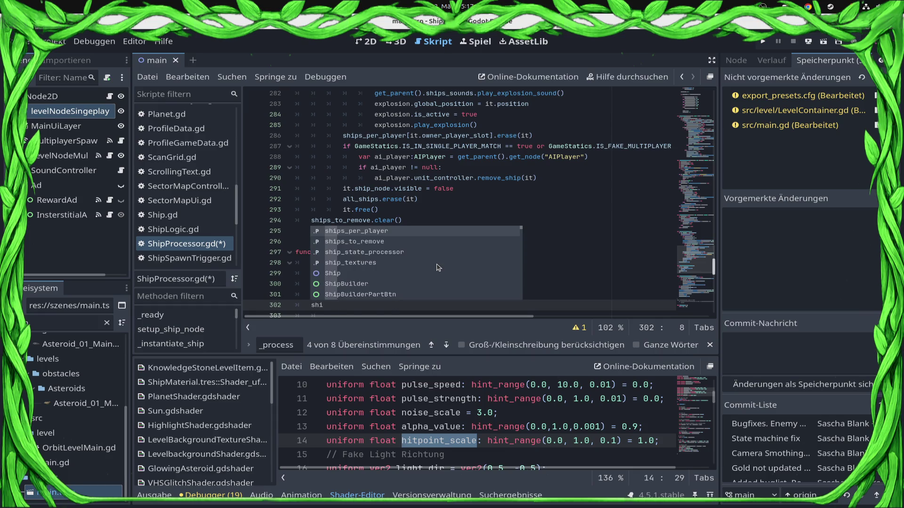
{"action": "key", "text": "Return"}
{"action": "type", "text": ".clear()"}
{"action": "key", "text": "ctrl+s"}
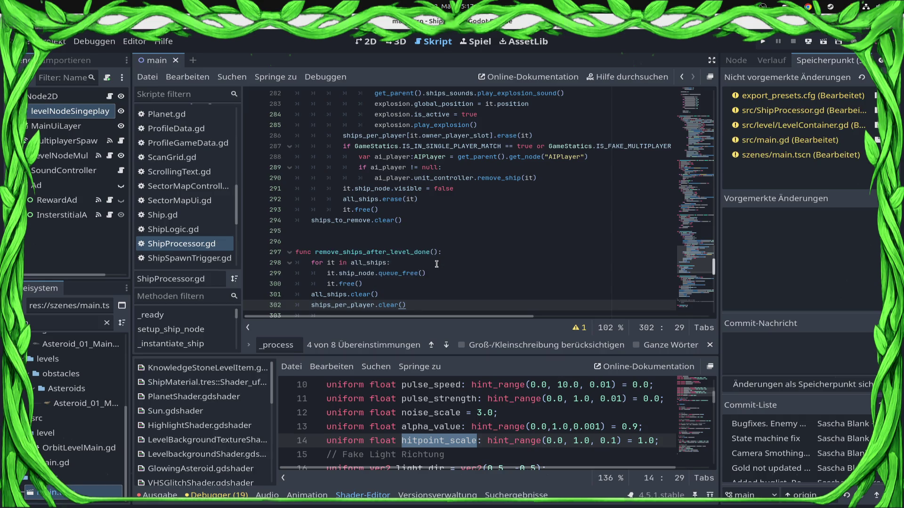
{"action": "left_click", "coordinate": [396, 233]}
{"action": "double_click", "coordinate": [392, 253]}
{"action": "key", "text": "ctrl+c"}
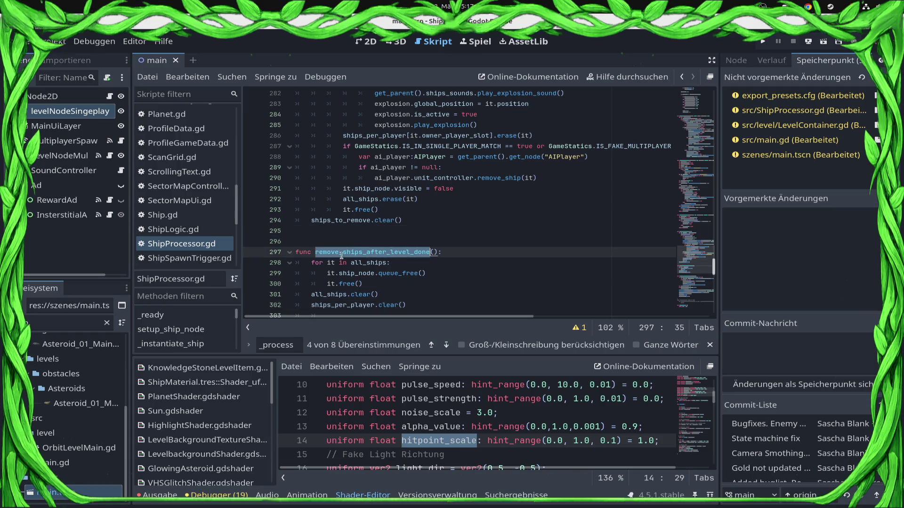
{"action": "scroll", "coordinate": [185, 211], "scroll_direction": "up", "scroll_amount": 3}
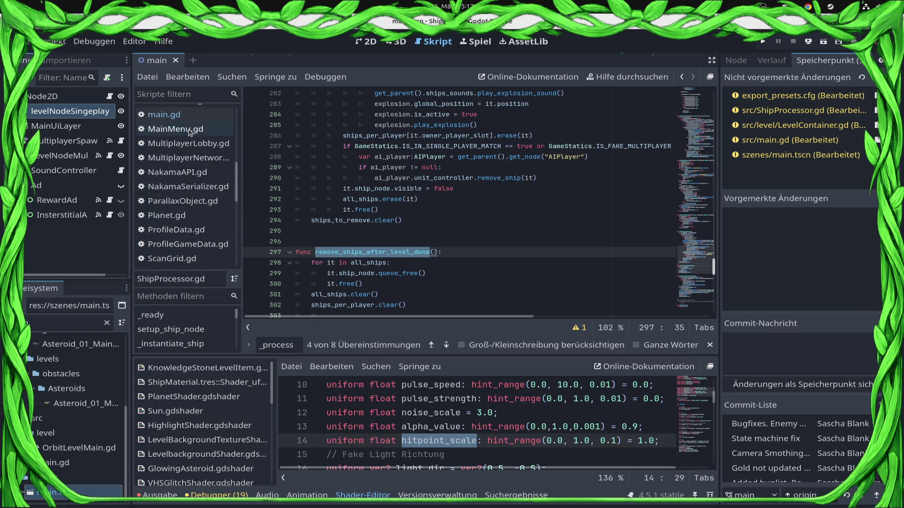
Complete line 234 of main.gd as it.root_ships.remove_ships_after_level_done() and save
{"action": "left_click", "coordinate": [165, 115]}
{"action": "key", "text": "ctrl+v"}
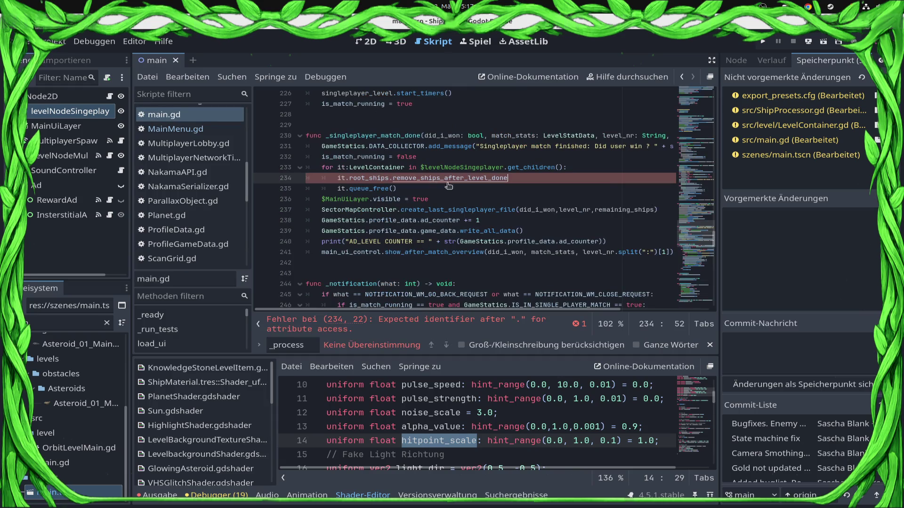
{"action": "type", "text": "()"}
{"action": "key", "text": "ctrl+s"}
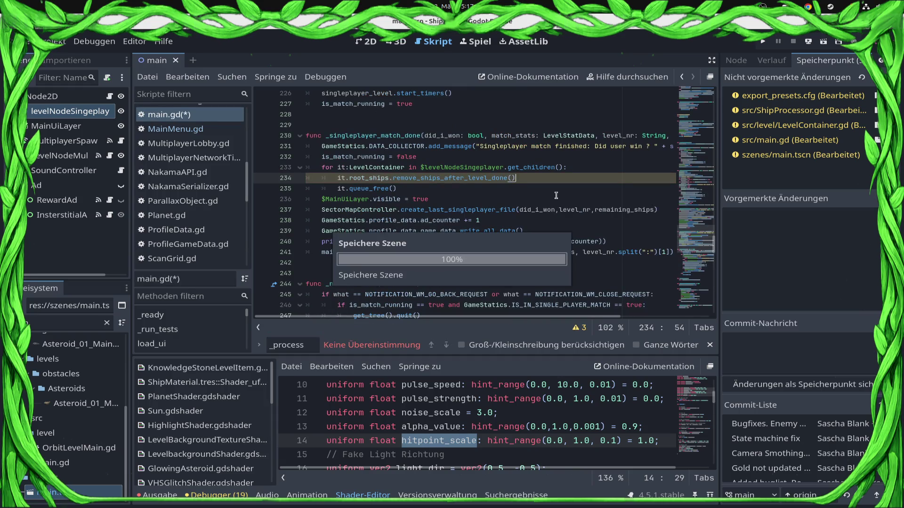
Remote-deploy the game to the Samsung SM-S921B phone
{"action": "left_click", "coordinate": [806, 41]}
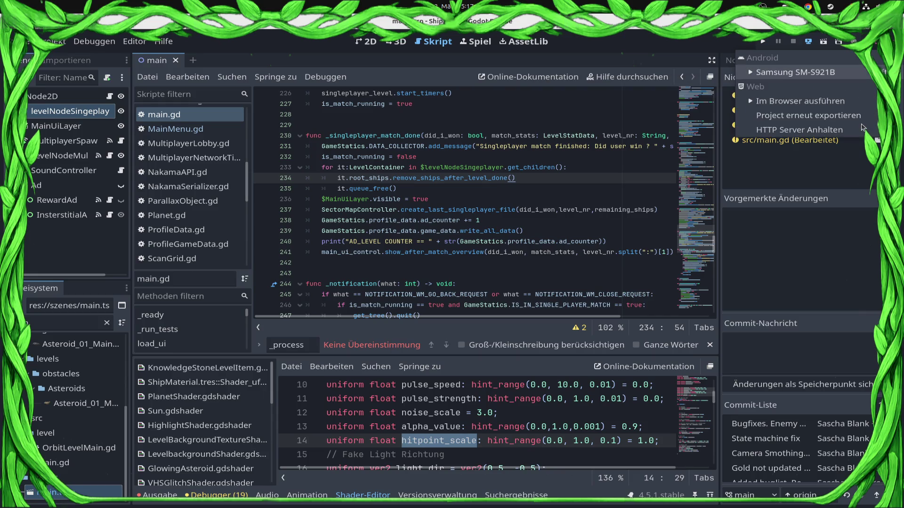
{"action": "left_click", "coordinate": [829, 76]}
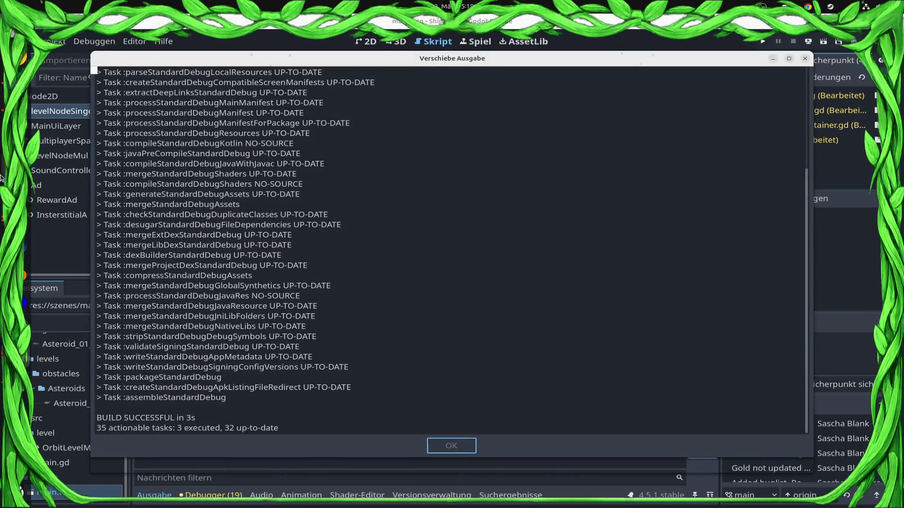
{"action": "key", "text": "alt+Tab"}
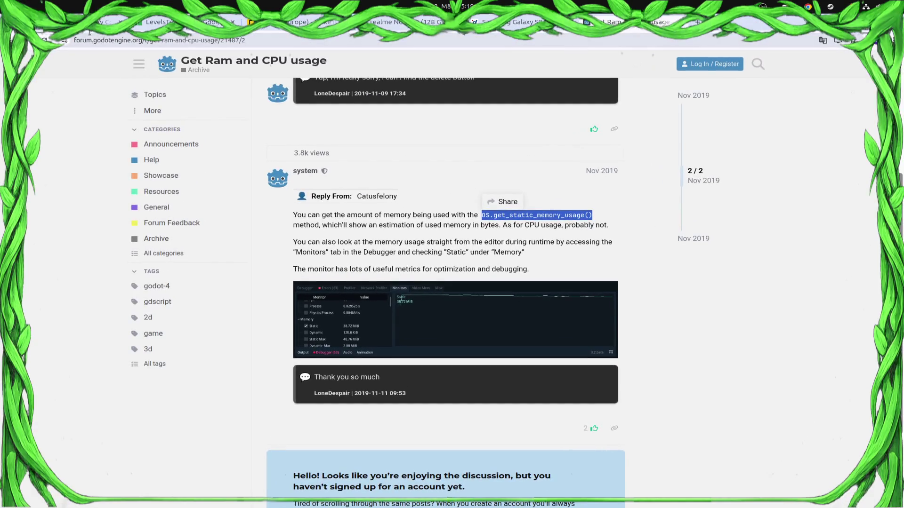
Reload the Google Play Console closed-test page in Chrome
{"action": "left_click", "coordinate": [101, 21]}
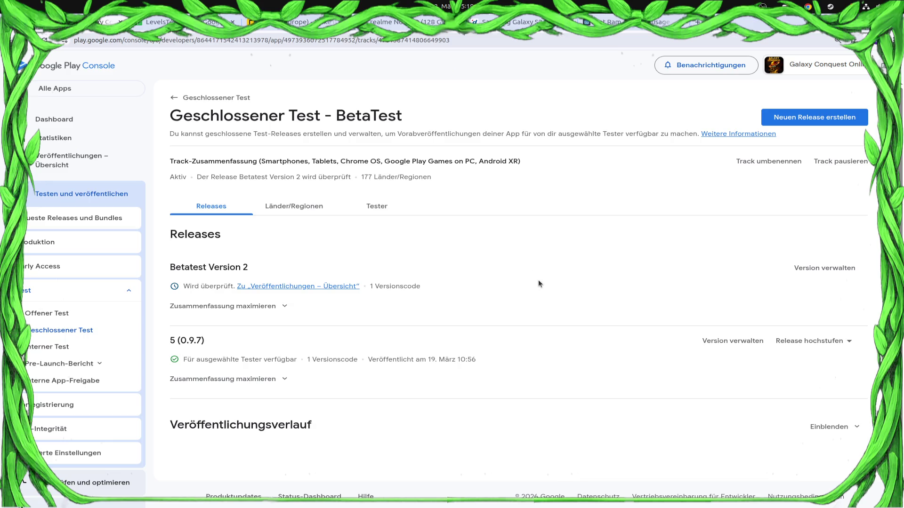
{"action": "key", "text": "F5"}
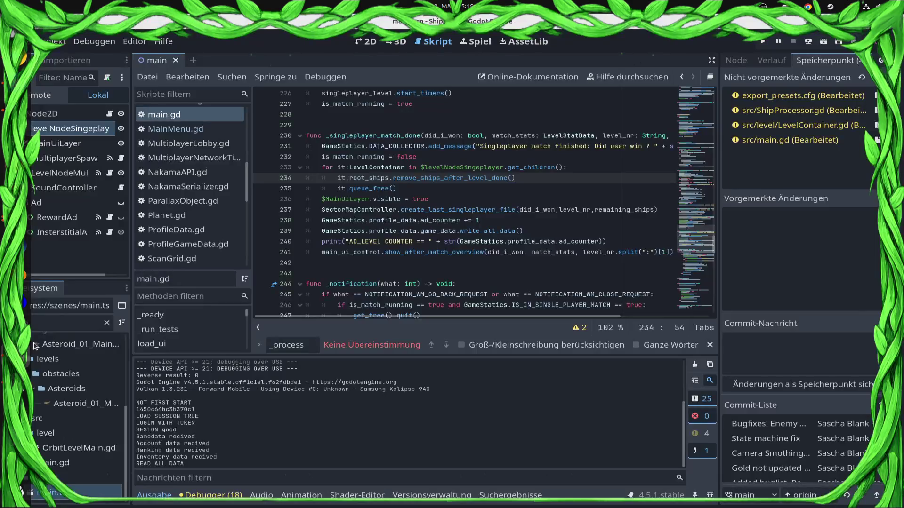
Open the built-in help page for queue_free from main.gd
{"action": "mouse_move", "coordinate": [508, 241]}
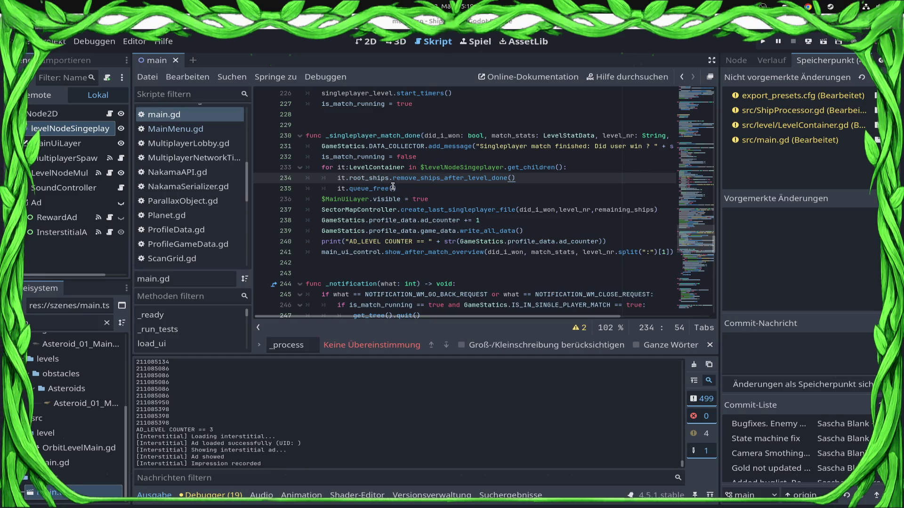
{"action": "left_click", "coordinate": [366, 188], "text": "ctrl"}
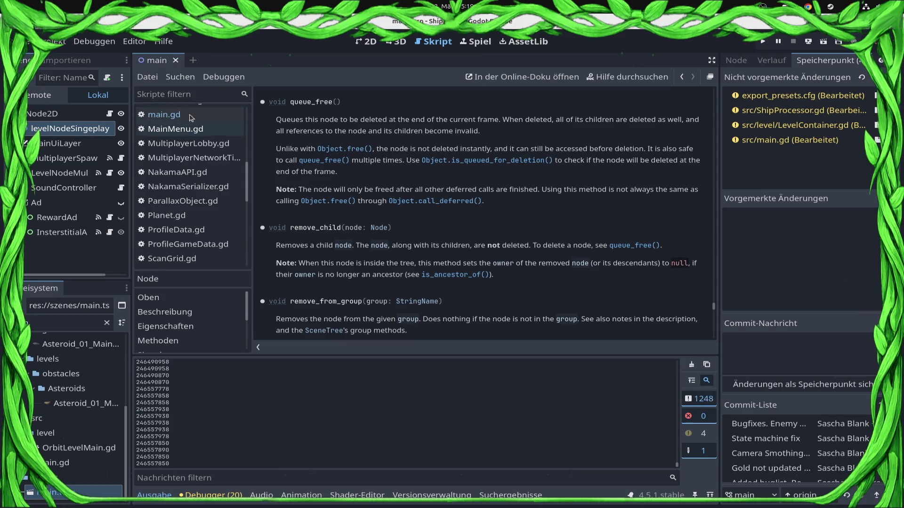
Set a breakpoint on main.gd line 234 and resume the game
{"action": "left_click", "coordinate": [165, 115]}
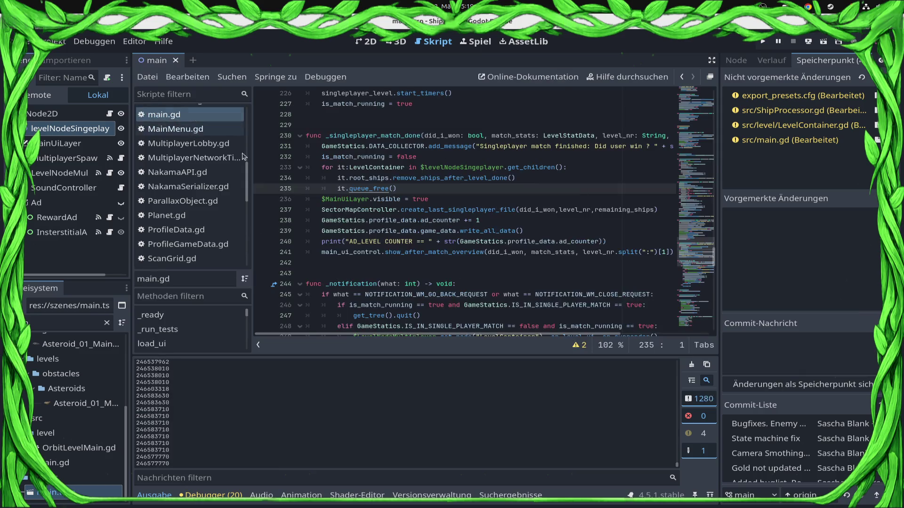
{"action": "left_click_drag", "start_coordinate": [389, 188], "coordinate": [249, 181]}
{"action": "left_click", "coordinate": [262, 178]}
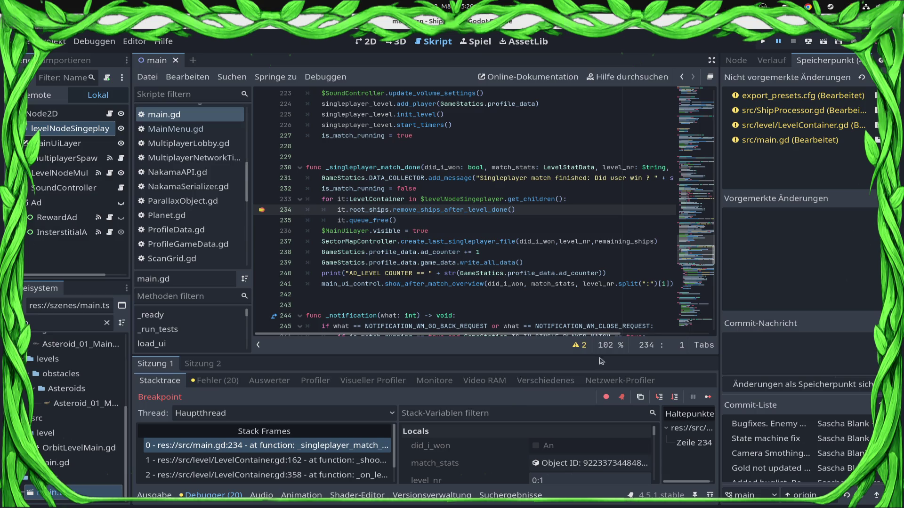
{"action": "left_click", "coordinate": [708, 397]}
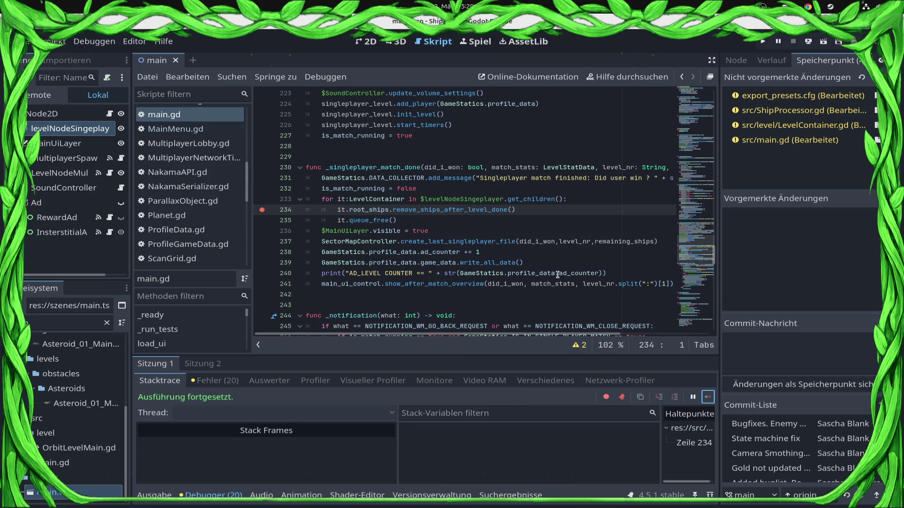
Check the debugger's warnings, call stack and output until the line 234 breakpoint hits
{"action": "left_click", "coordinate": [218, 493]}
{"action": "left_click", "coordinate": [220, 495]}
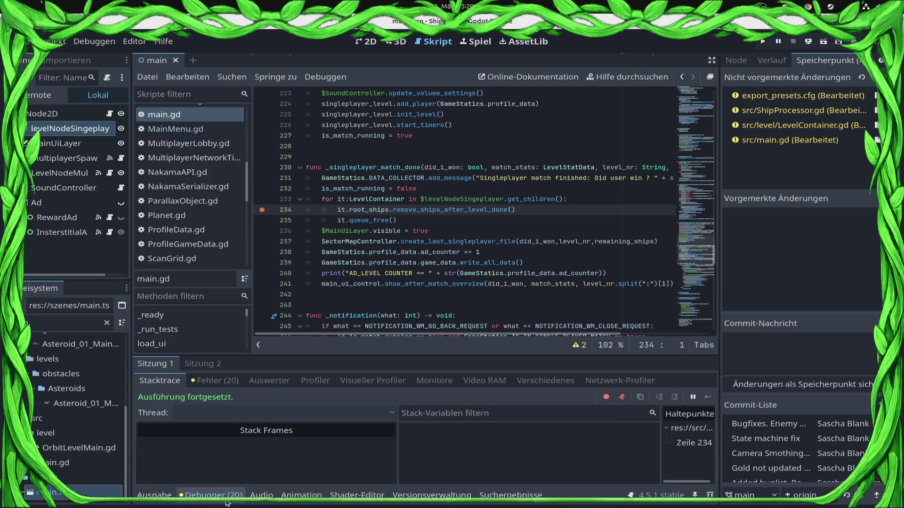
{"action": "left_click", "coordinate": [214, 380]}
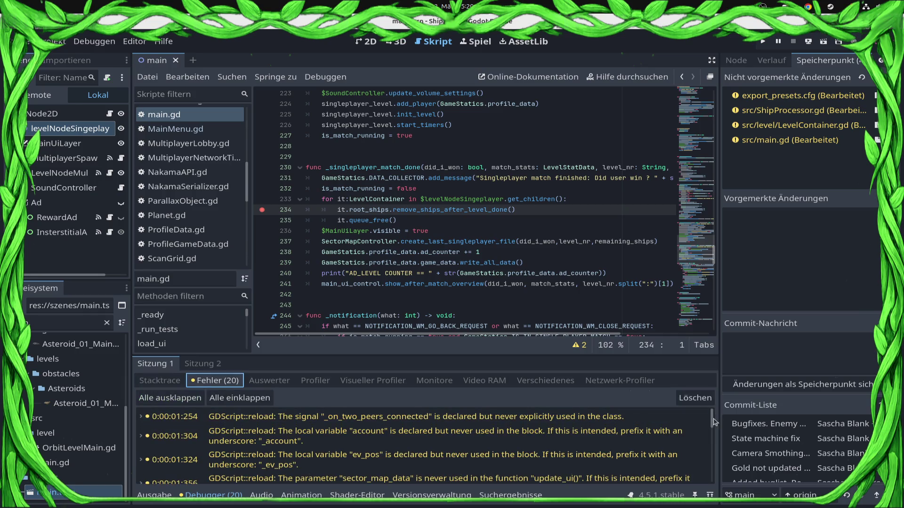
{"action": "scroll", "coordinate": [409, 440], "scroll_direction": "down", "scroll_amount": 10}
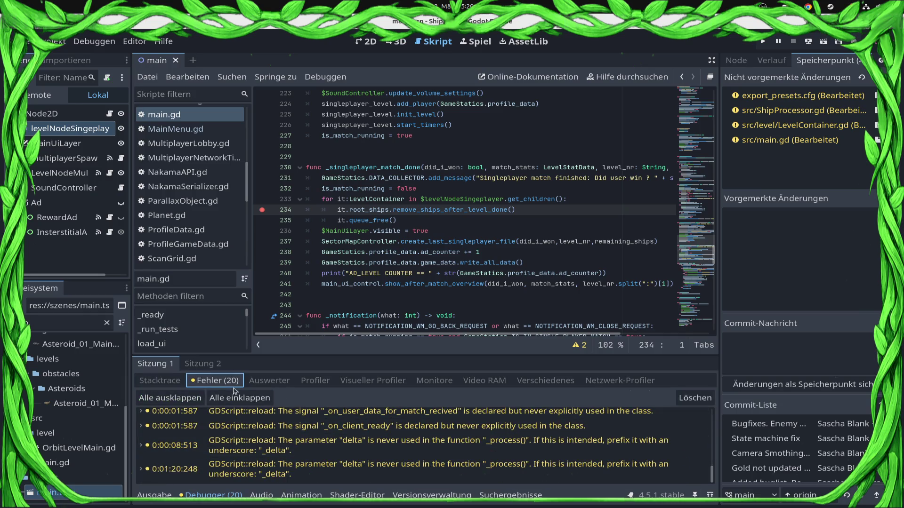
{"action": "left_click", "coordinate": [160, 380]}
{"action": "left_click", "coordinate": [158, 495]}
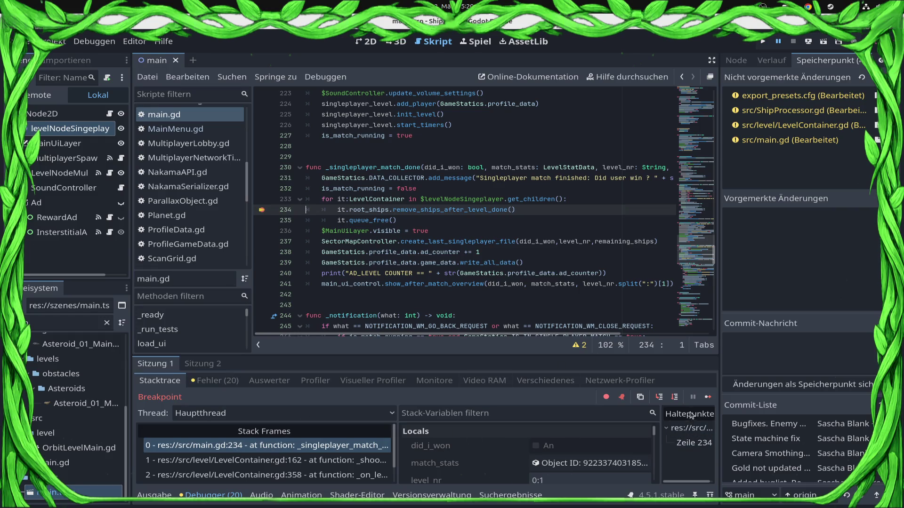
Step into remove_ships_after_level_done, break at ShipProcessor.gd line 301, resume, and show the deploy terminal
{"action": "left_click", "coordinate": [659, 398]}
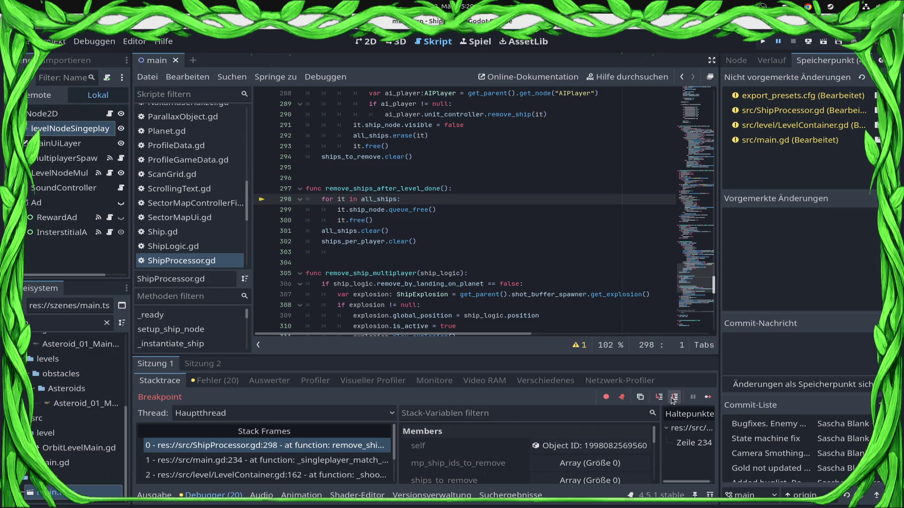
{"action": "left_click", "coordinate": [263, 231]}
{"action": "left_click", "coordinate": [709, 397]}
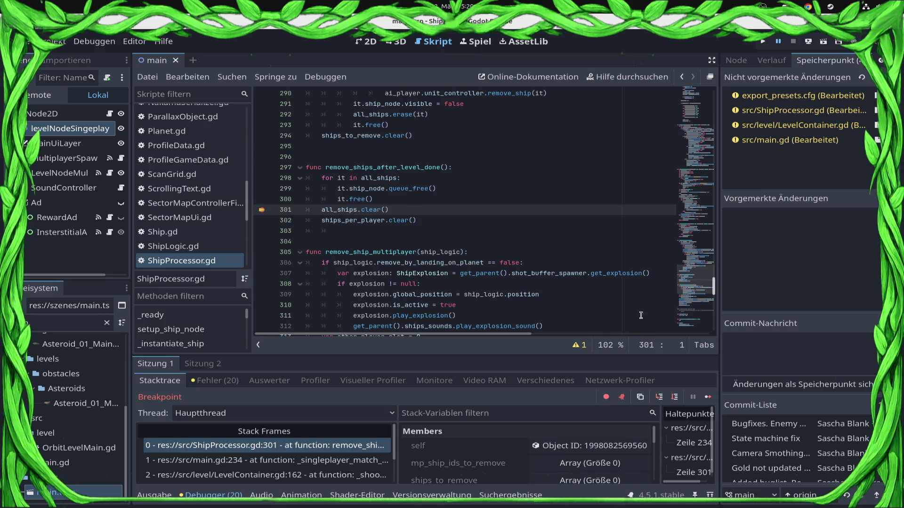
{"action": "left_click", "coordinate": [708, 397]}
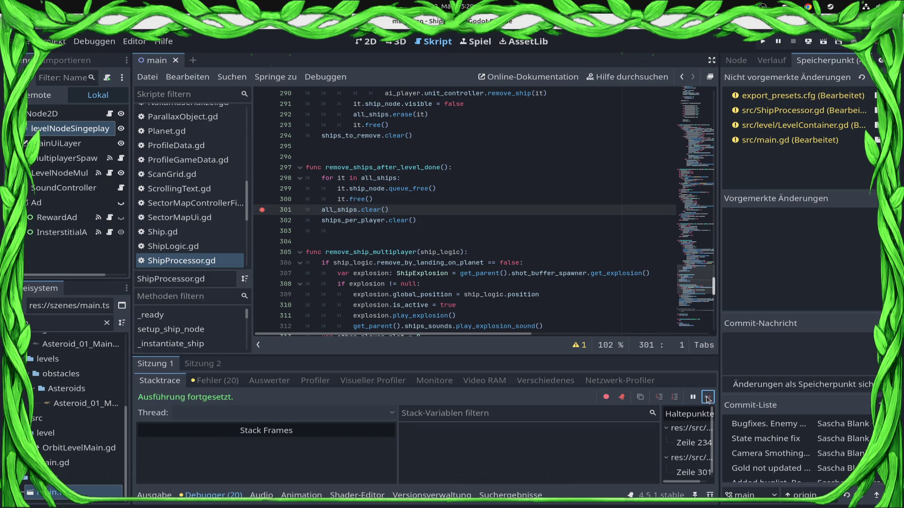
{"action": "left_click", "coordinate": [12, 276]}
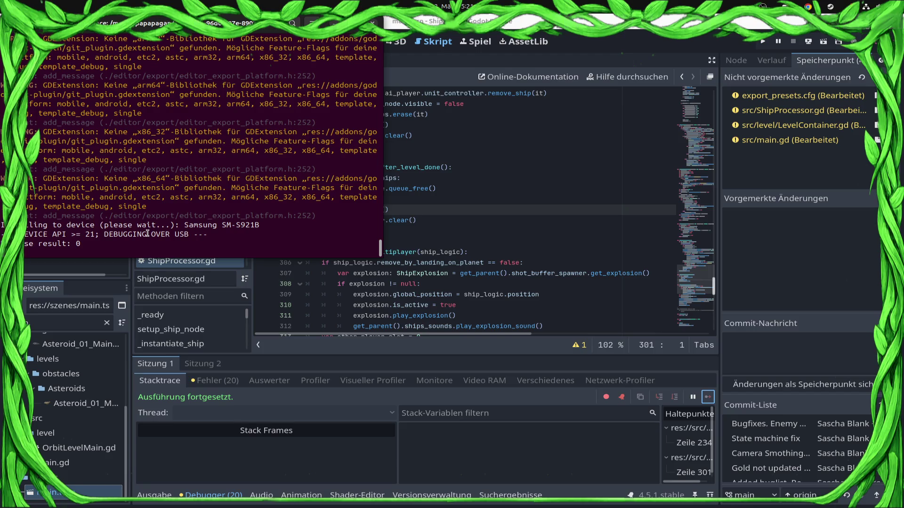
Return to Godot and show the Ausgabe output panel
{"action": "left_click", "coordinate": [156, 495]}
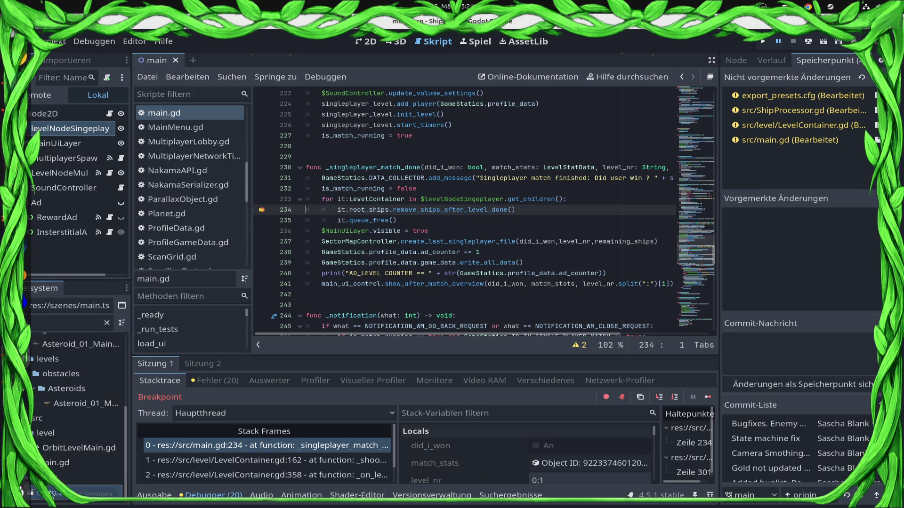
Continue past the ShipProcessor.gd line 301 breakpoint and view the game's memory readings in Ausgabe
{"action": "left_click", "coordinate": [708, 397]}
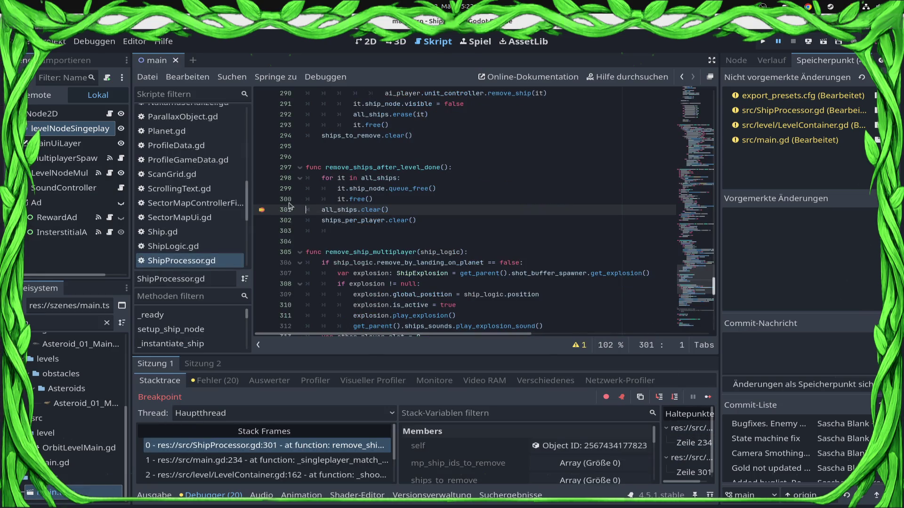
{"action": "left_click", "coordinate": [707, 397]}
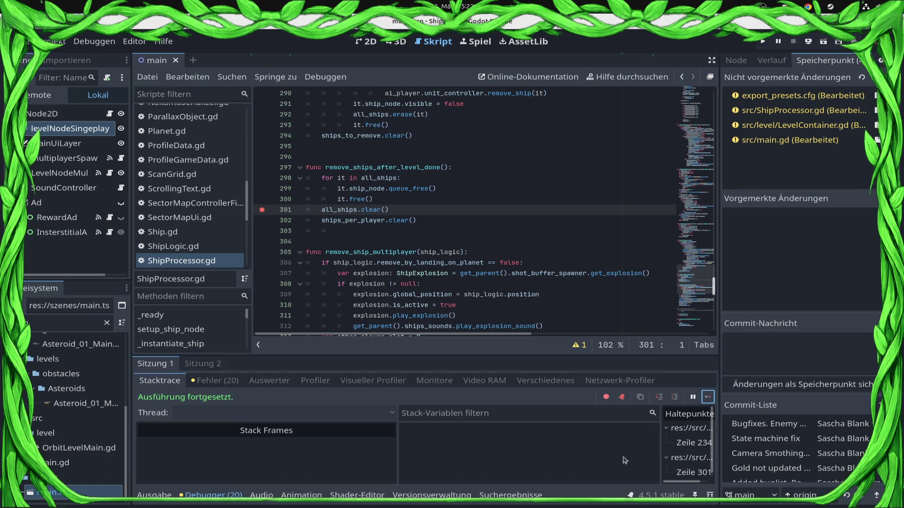
{"action": "left_click", "coordinate": [162, 495]}
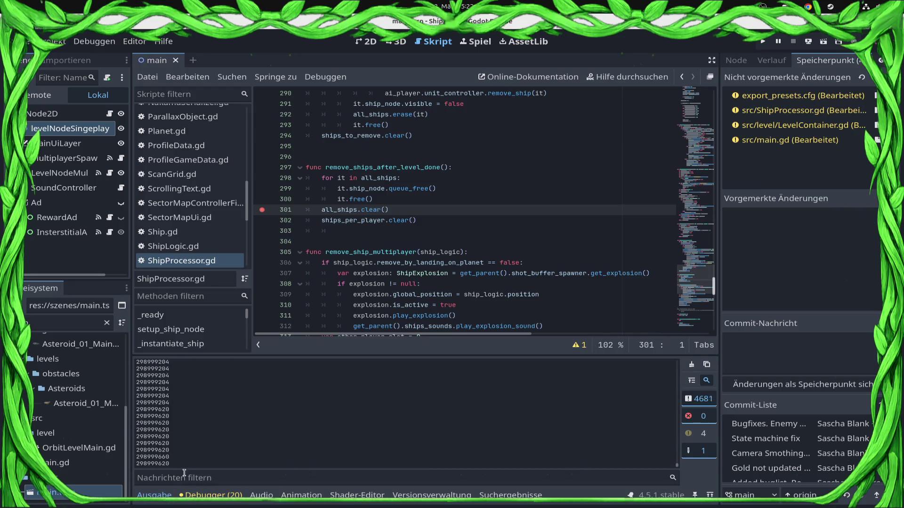
Select memory readings in the output, drop the line 301 breakpoint, and relaunch the game in debug
{"action": "left_click_drag", "start_coordinate": [170, 466], "coordinate": [151, 450]}
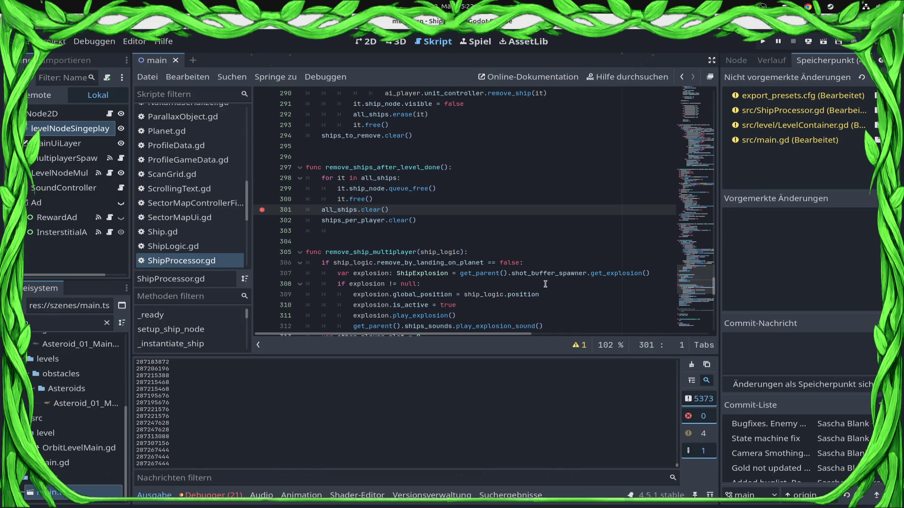
{"action": "scroll", "coordinate": [330, 280], "scroll_direction": "up", "scroll_amount": 2}
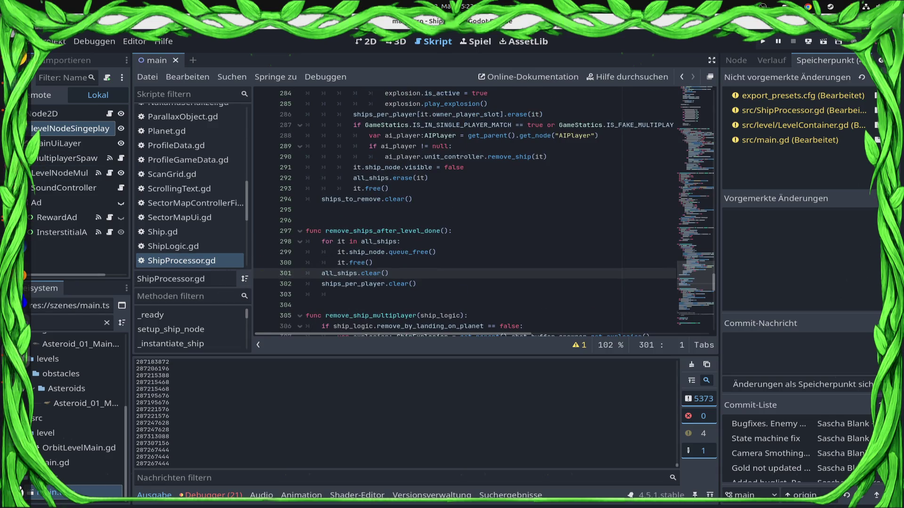
{"action": "key", "text": "alt+Tab"}
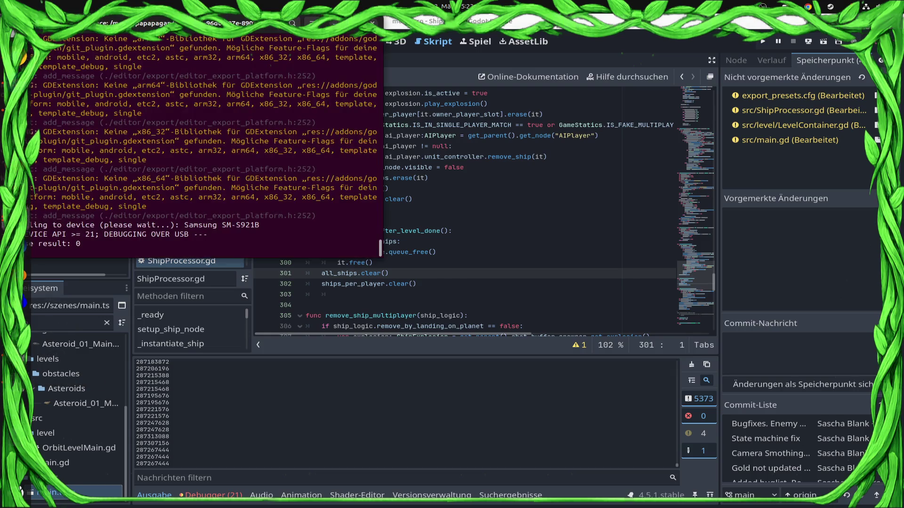
{"action": "left_click", "coordinate": [603, 124]}
{"action": "left_click", "coordinate": [763, 41]}
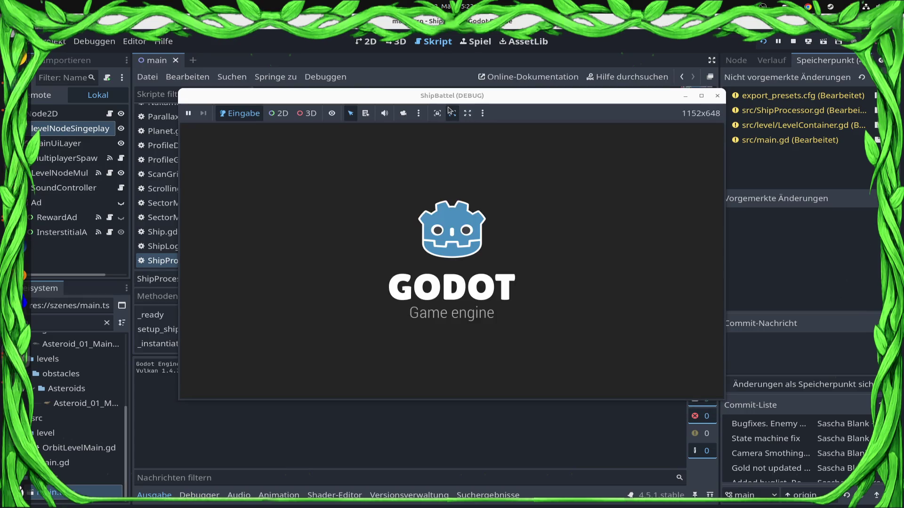
Stretch and reposition the ShipBattel debug window, then start the Sector0/6 level
{"action": "left_click", "coordinate": [451, 113]}
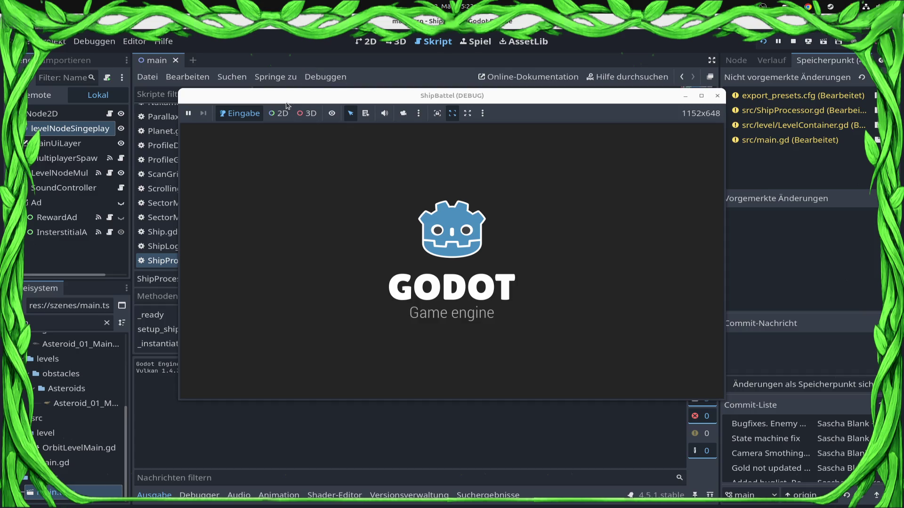
{"action": "left_click_drag", "start_coordinate": [270, 94], "coordinate": [238, 101]}
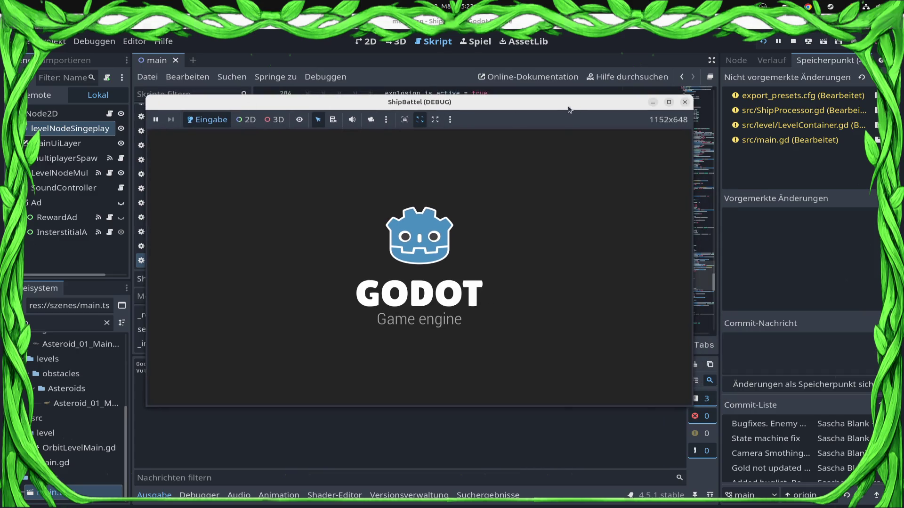
{"action": "left_click_drag", "start_coordinate": [555, 115], "coordinate": [542, 120]}
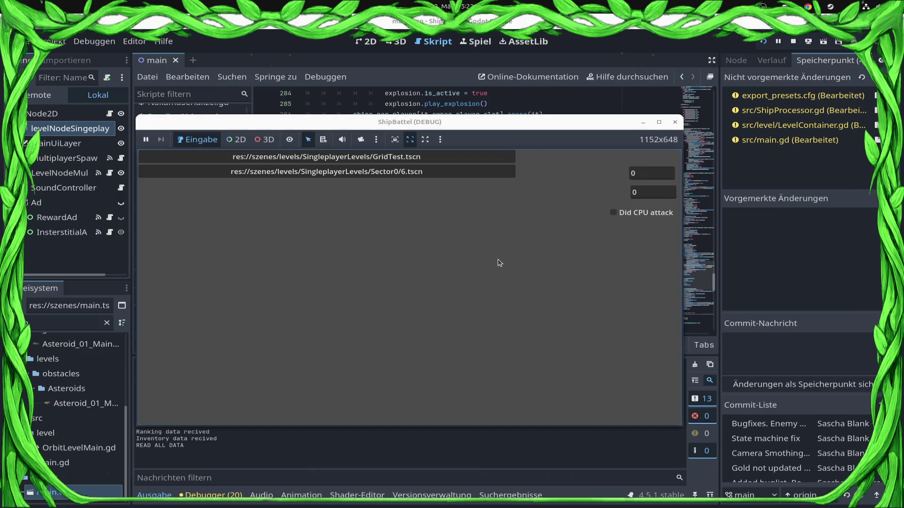
{"action": "left_click", "coordinate": [438, 174]}
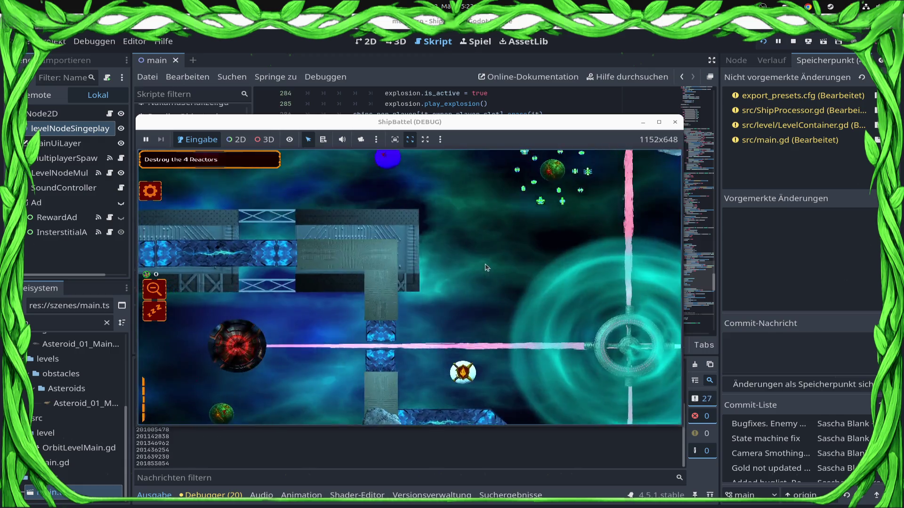
{"action": "left_click", "coordinate": [411, 399]}
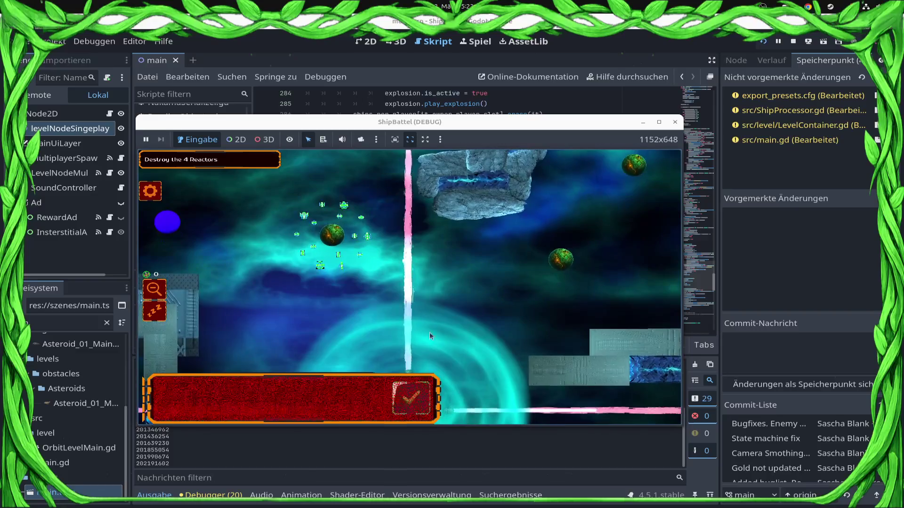
Surrender the Sector0/6 match from the in-game settings and resume past the match-end breakpoint
{"action": "left_click", "coordinate": [160, 193]}
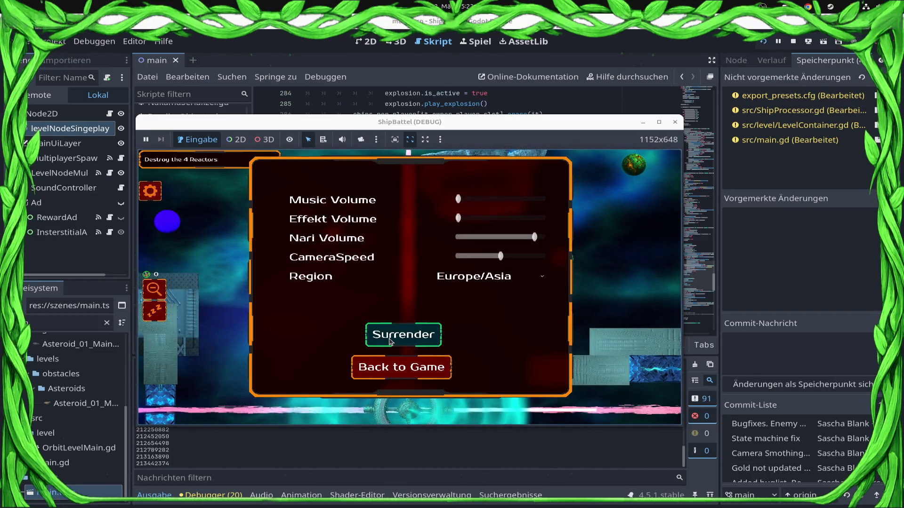
{"action": "left_click", "coordinate": [361, 368]}
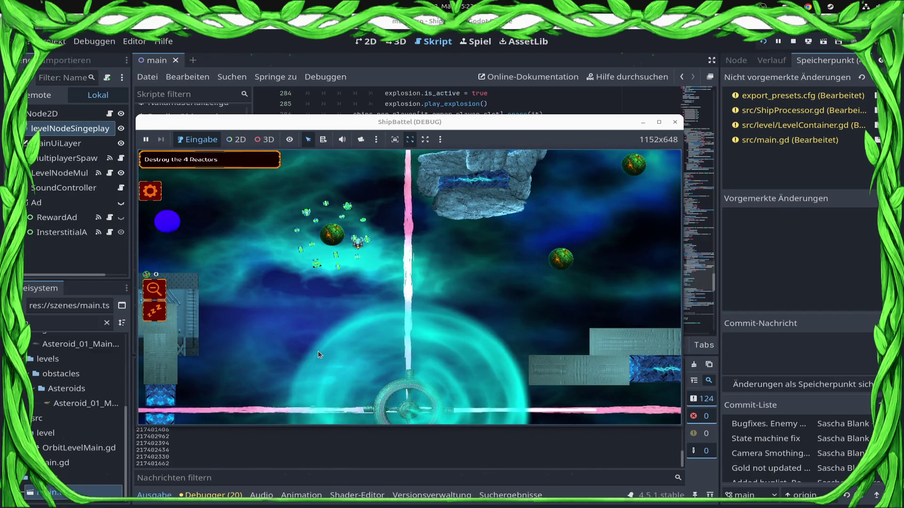
{"action": "left_click", "coordinate": [202, 242]}
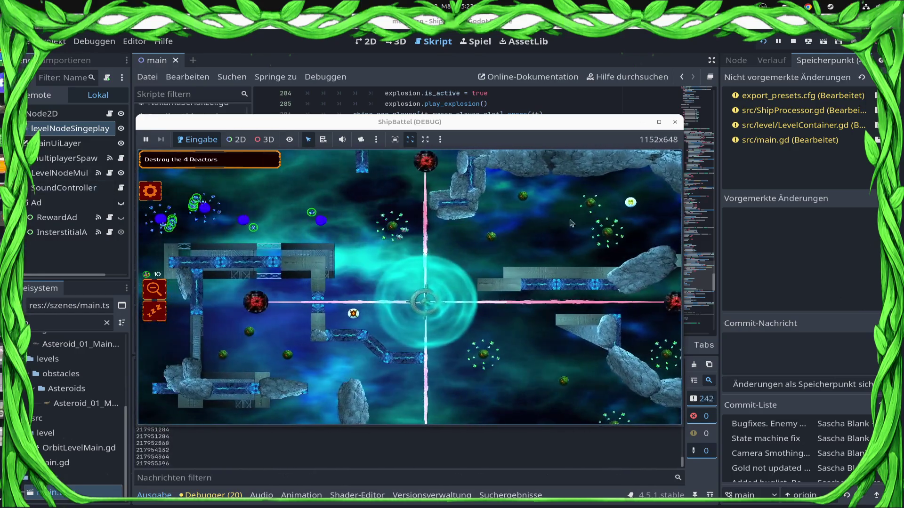
{"action": "left_click", "coordinate": [151, 192]}
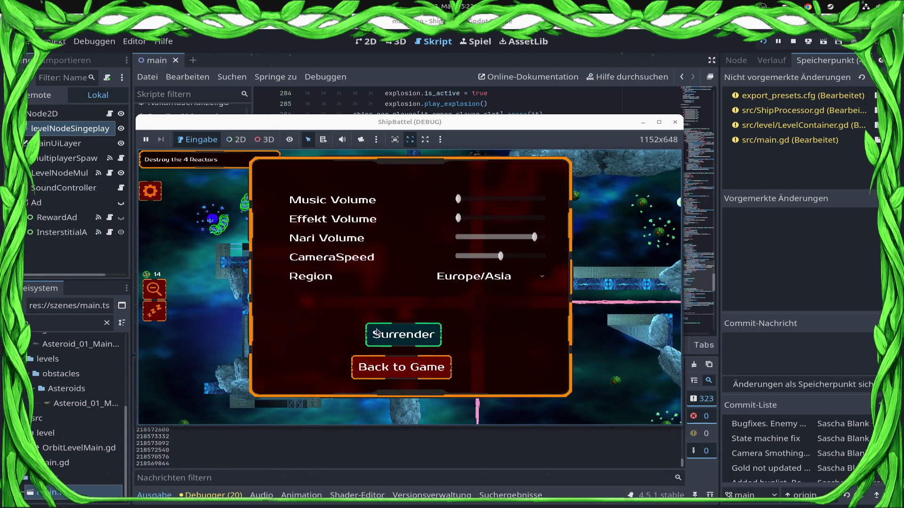
{"action": "left_click", "coordinate": [402, 333]}
{"action": "left_click", "coordinate": [707, 397]}
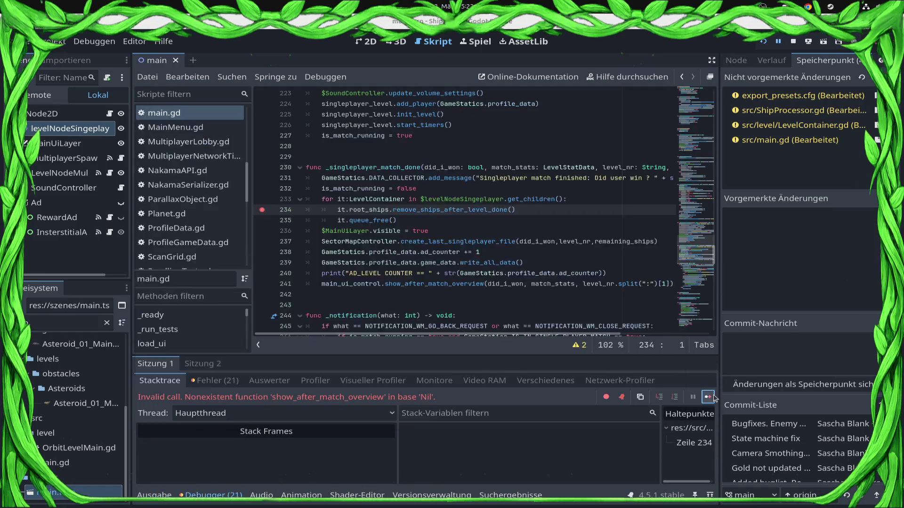
Resume after the error and browse the debugger tabs: warnings, video memory, monitors, profiler, evaluator
{"action": "left_click", "coordinate": [707, 397]}
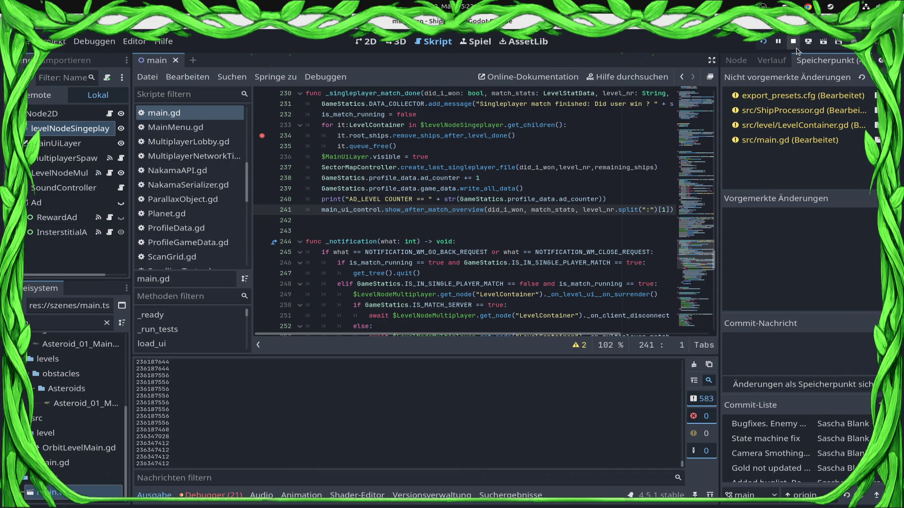
{"action": "left_click", "coordinate": [213, 496]}
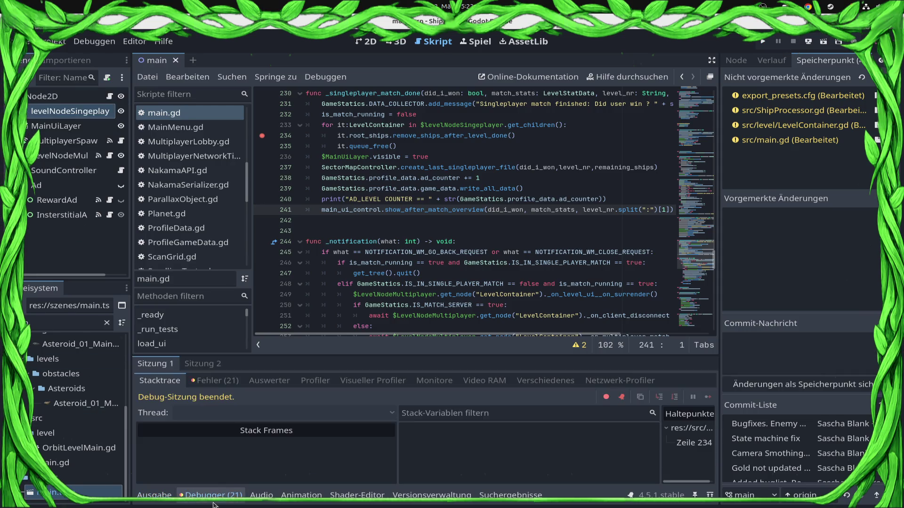
{"action": "left_click", "coordinate": [215, 381]}
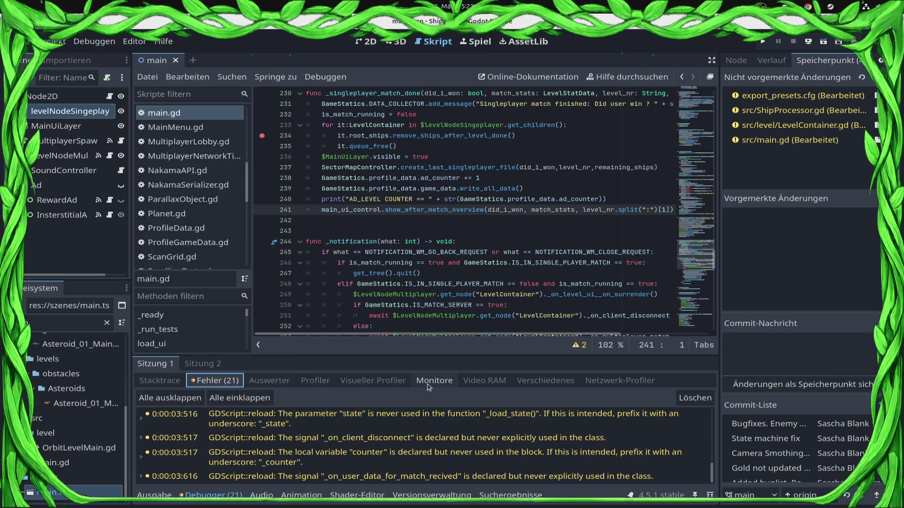
{"action": "left_click", "coordinate": [481, 381]}
{"action": "left_click", "coordinate": [542, 381]}
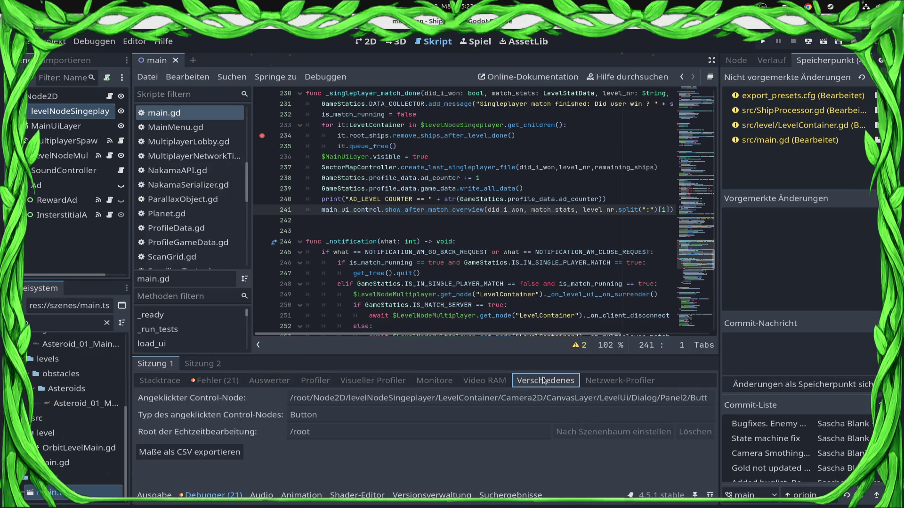
{"action": "left_click", "coordinate": [608, 381]}
{"action": "left_click", "coordinate": [542, 379]}
{"action": "left_click", "coordinate": [468, 385]}
{"action": "left_click", "coordinate": [439, 382]}
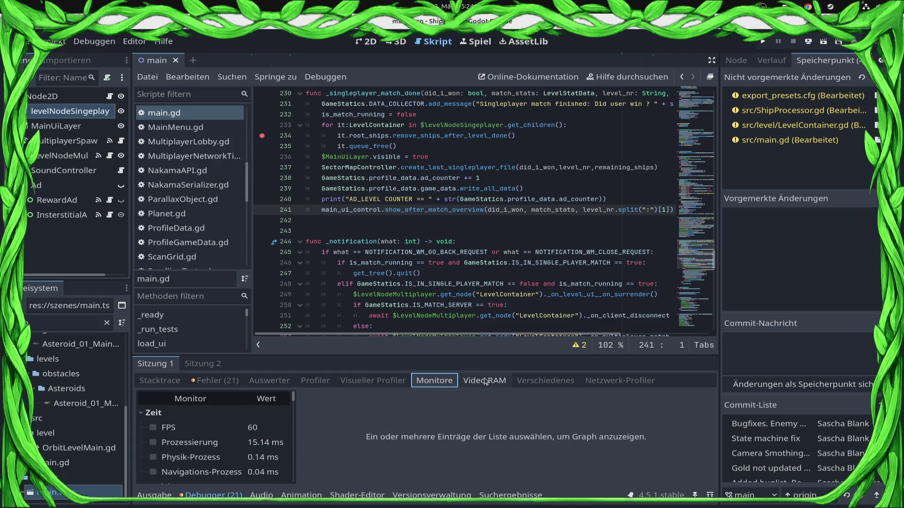
{"action": "left_click", "coordinate": [307, 383]}
{"action": "left_click", "coordinate": [286, 382]}
{"action": "left_click", "coordinate": [331, 386]}
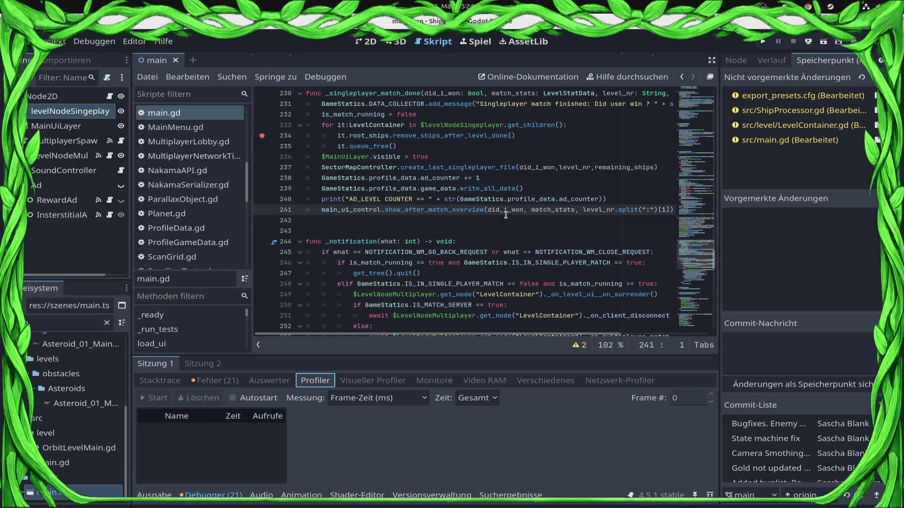
Go to the end of main.gd line 234's remove_ships_after_level_done() call, then focus the FileSystem filter
{"action": "left_click", "coordinate": [265, 141]}
{"action": "left_click", "coordinate": [453, 148]}
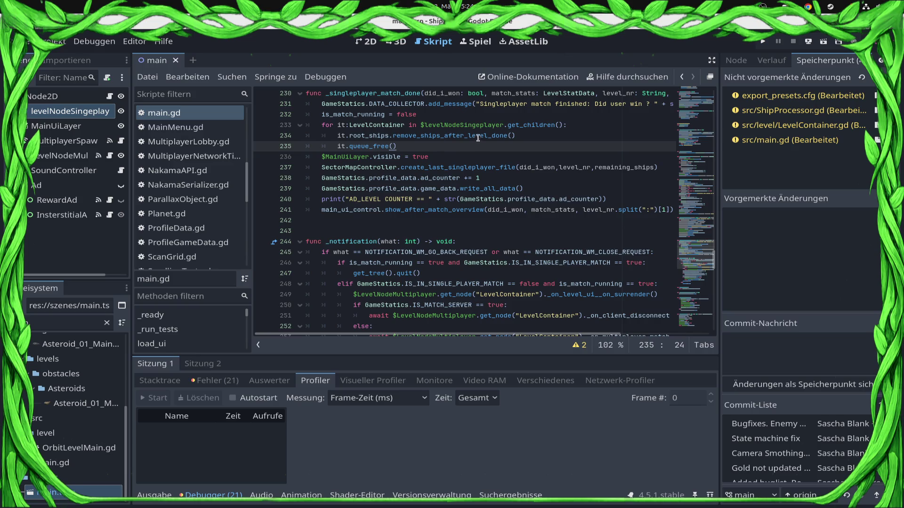
{"action": "left_click", "coordinate": [537, 140]}
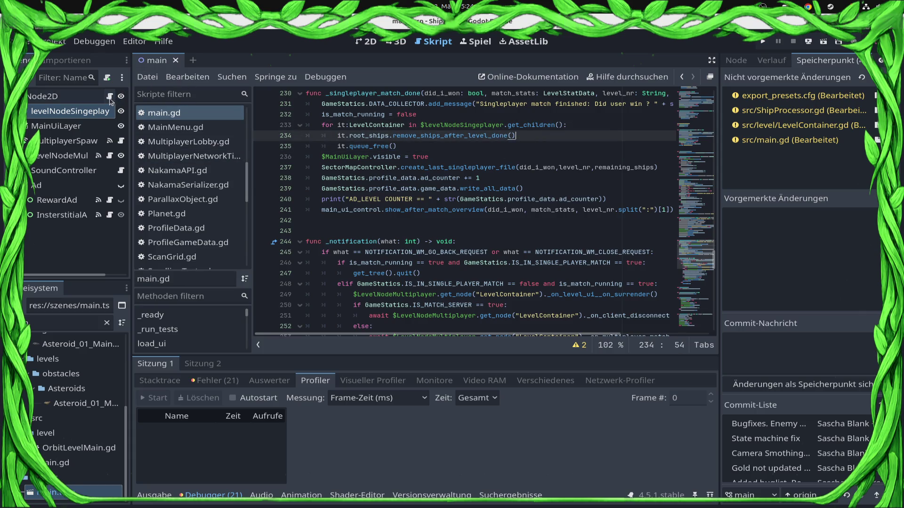
{"action": "left_click", "coordinate": [54, 325]}
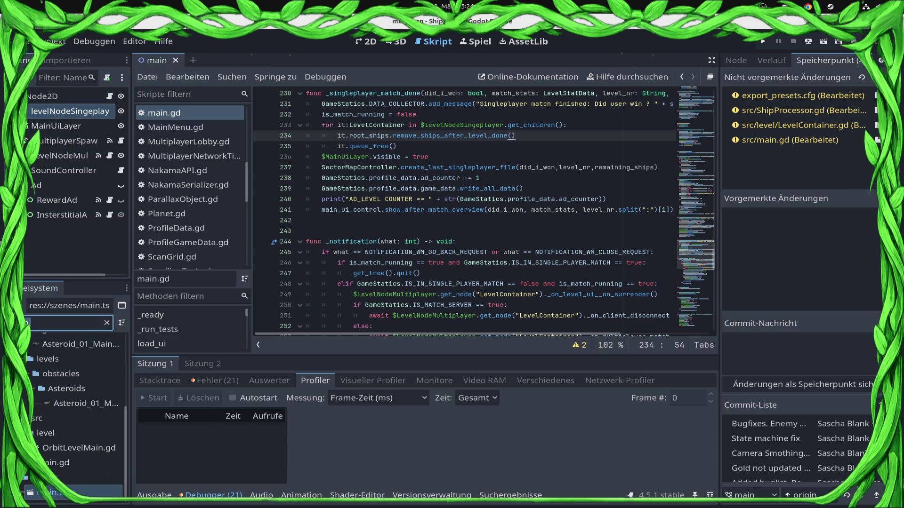
Filter the FileSystem dock with 'l', open the 1.tscn scene and its ShotBufferSpawner script
{"action": "type", "text": "l"}
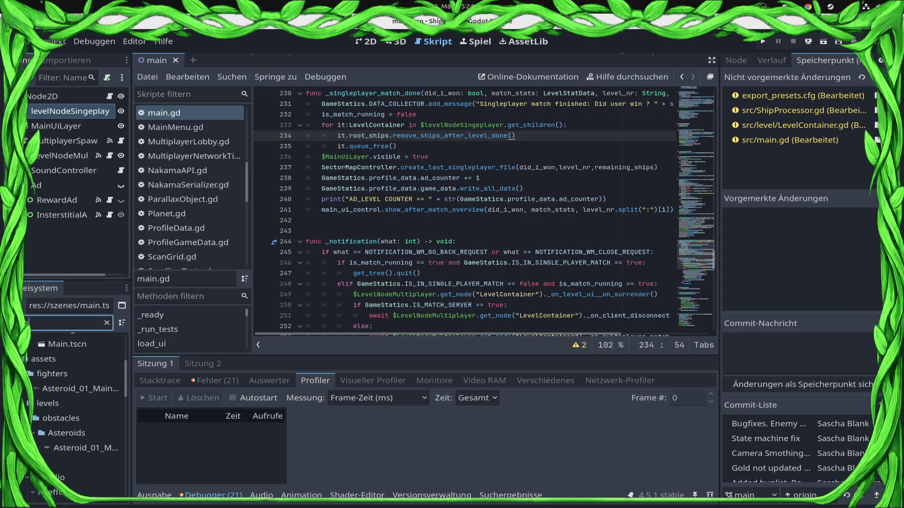
{"action": "scroll", "coordinate": [1, 351], "scroll_direction": "down", "scroll_amount": 5}
{"action": "scroll", "coordinate": [1, 351], "scroll_direction": "up", "scroll_amount": 3}
{"action": "double_click", "coordinate": [84, 346]}
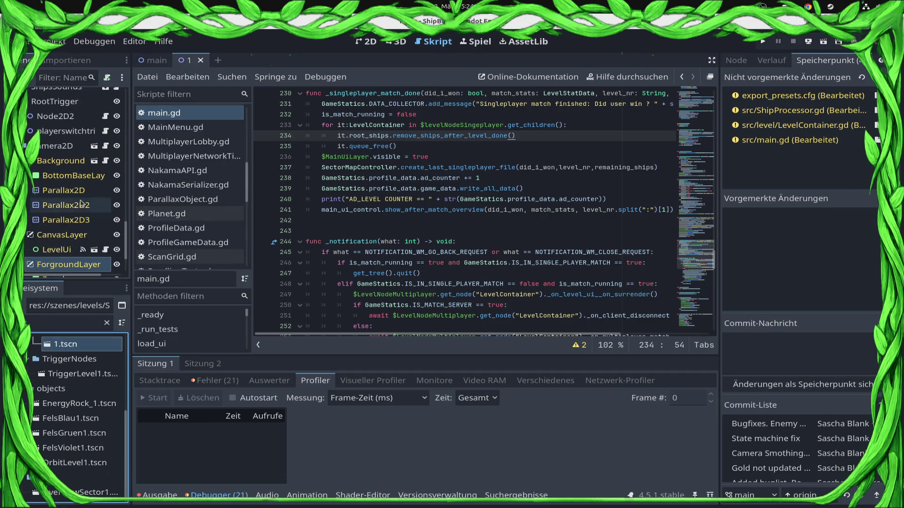
{"action": "scroll", "coordinate": [78, 243], "scroll_direction": "up", "scroll_amount": 1}
{"action": "scroll", "coordinate": [80, 247], "scroll_direction": "down", "scroll_amount": 1}
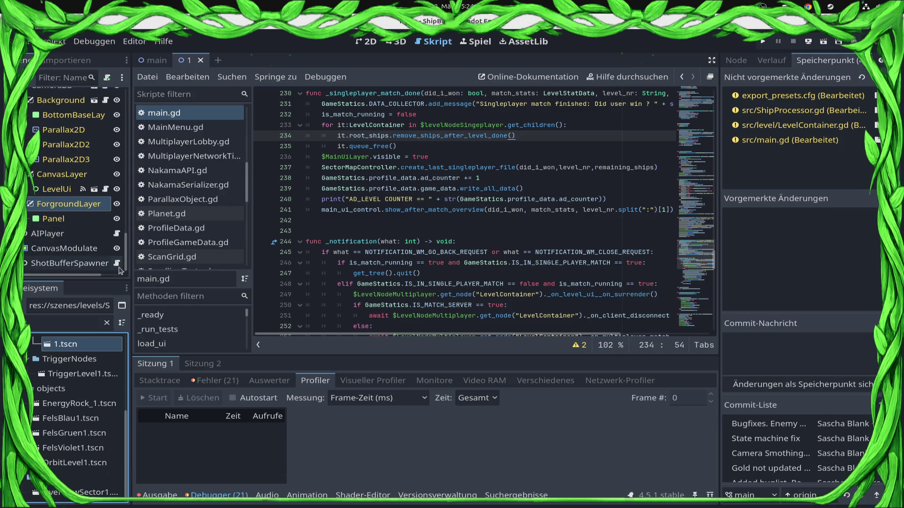
{"action": "left_click", "coordinate": [117, 263]}
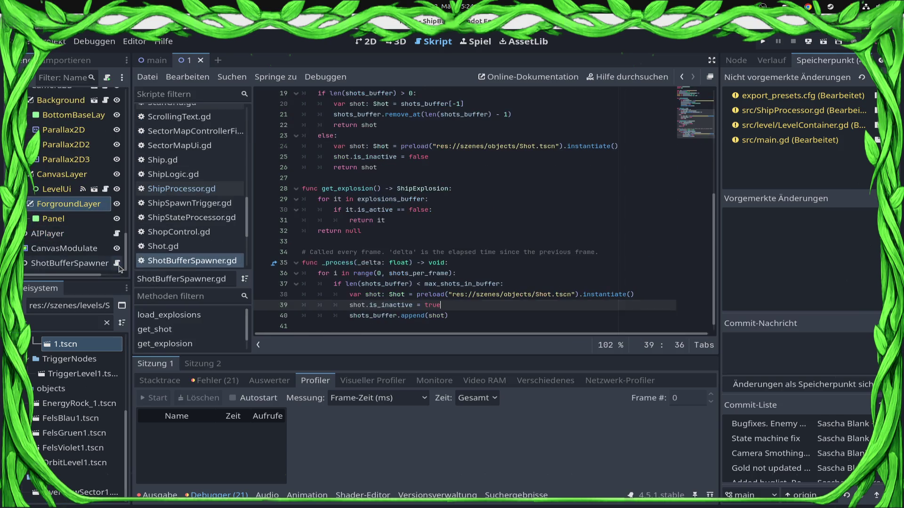
Add a 'func clear_buffer():' header below line 40 of ShotBufferSpawner.gd
{"action": "left_click", "coordinate": [482, 311]}
{"action": "key", "text": "Return"}
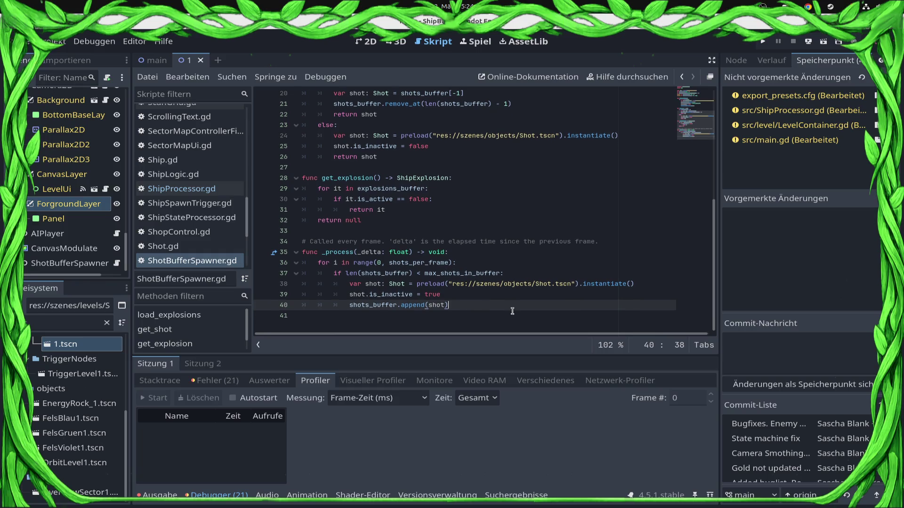
{"action": "key", "text": "BackSpace"}
{"action": "key", "text": "BackSpace"}
{"action": "key", "text": "BackSpace"}
{"action": "key", "text": "Return"}
{"action": "type", "text": "func "}
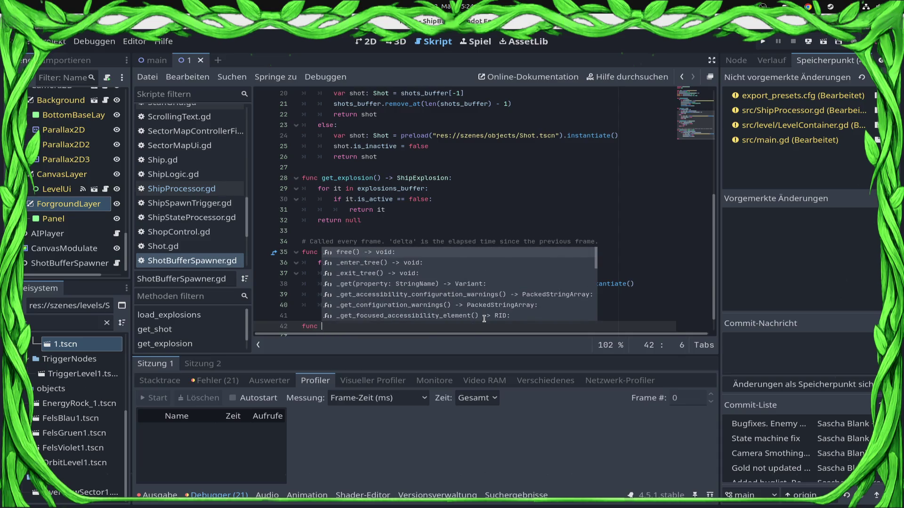
{"action": "type", "text": "clear_buffer():"}
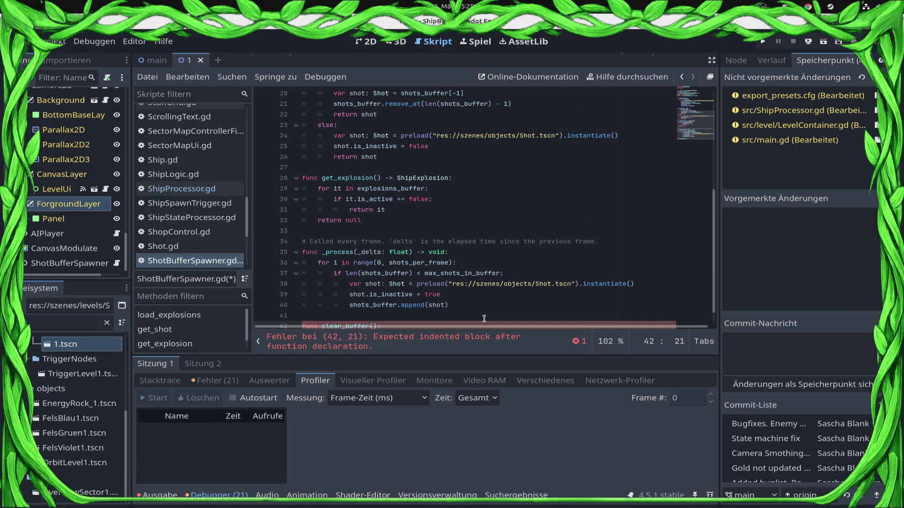
Begin clear_buffer's body with 'for it in shots_buffer:' and start an it.queue_free call
{"action": "key", "text": "Return"}
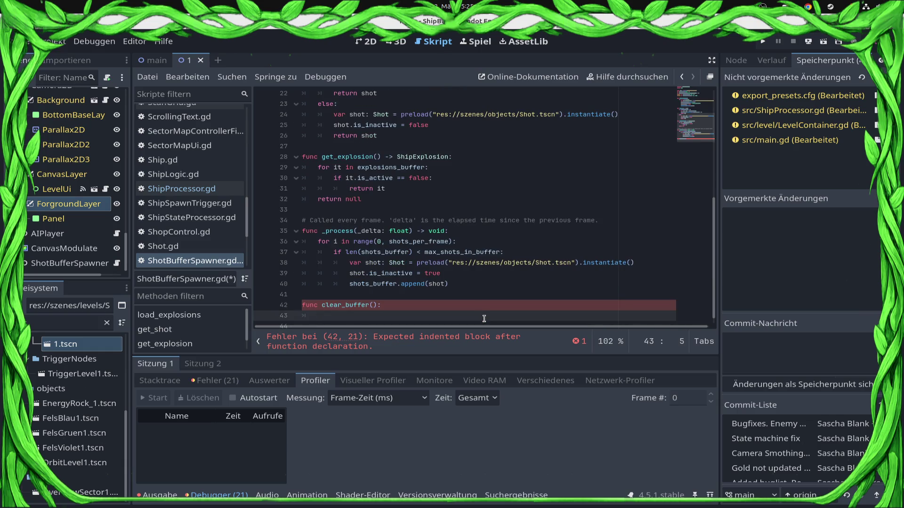
{"action": "key", "text": "Return"}
{"action": "key", "text": "Up"}
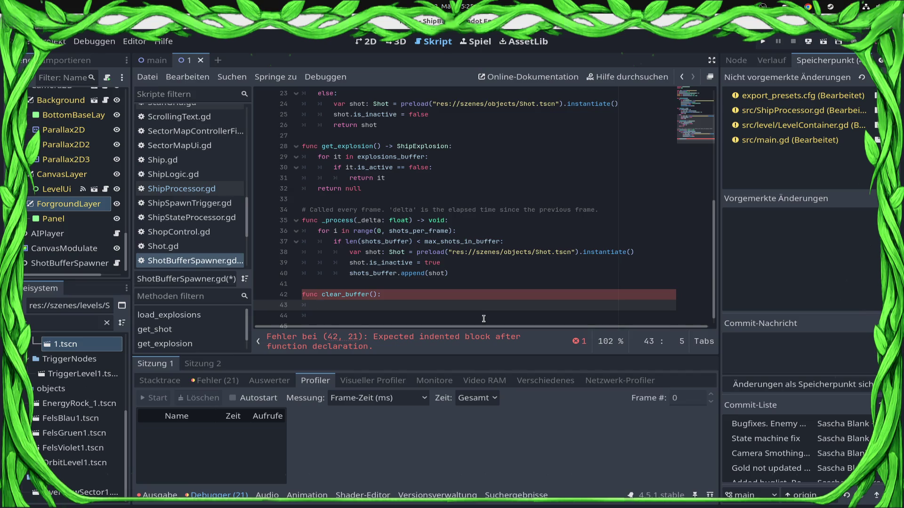
{"action": "type", "text": "for it in sh"}
{"action": "key", "text": "Return"}
{"action": "type", "text": ":"}
{"action": "key", "text": "Return"}
{"action": "type", "text": "i"}
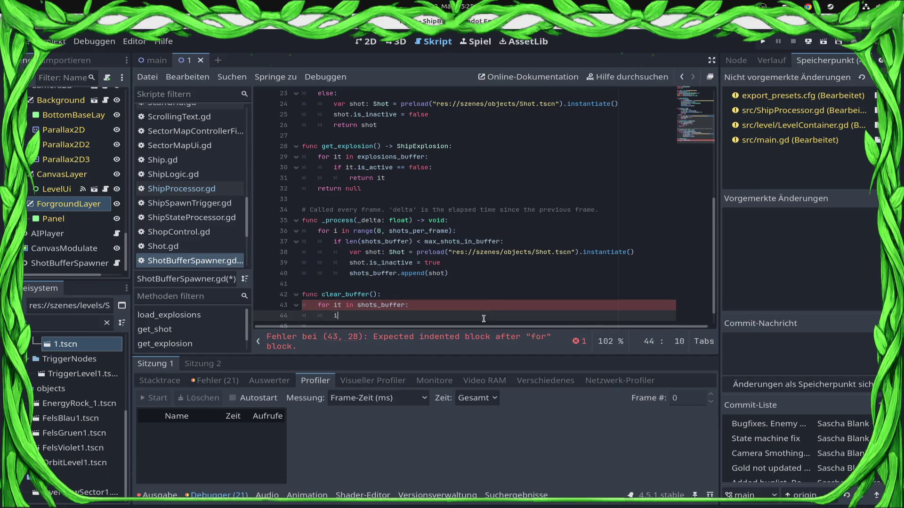
{"action": "type", "text": "t.qu"}
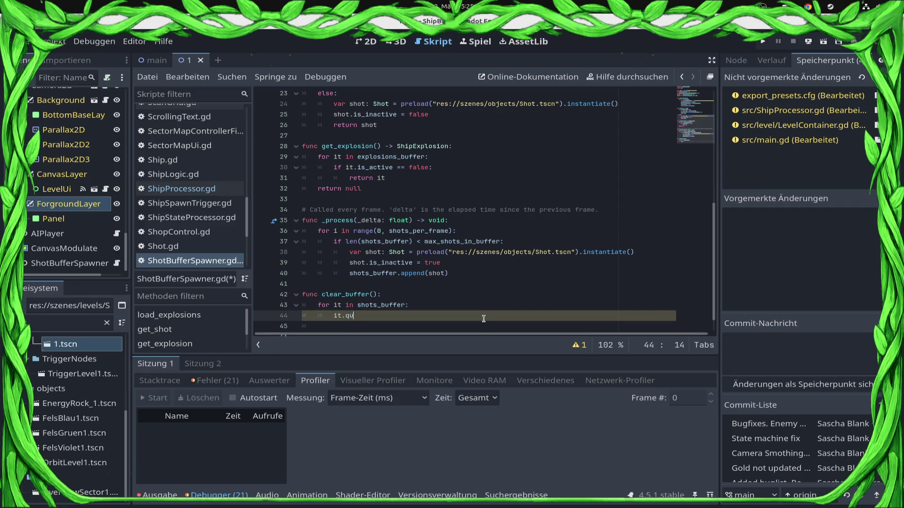
Type the shots loop variable as Node2D, complete it.queue_free(), and save
{"action": "key", "text": "Up"}
{"action": "key", "text": "Left"}
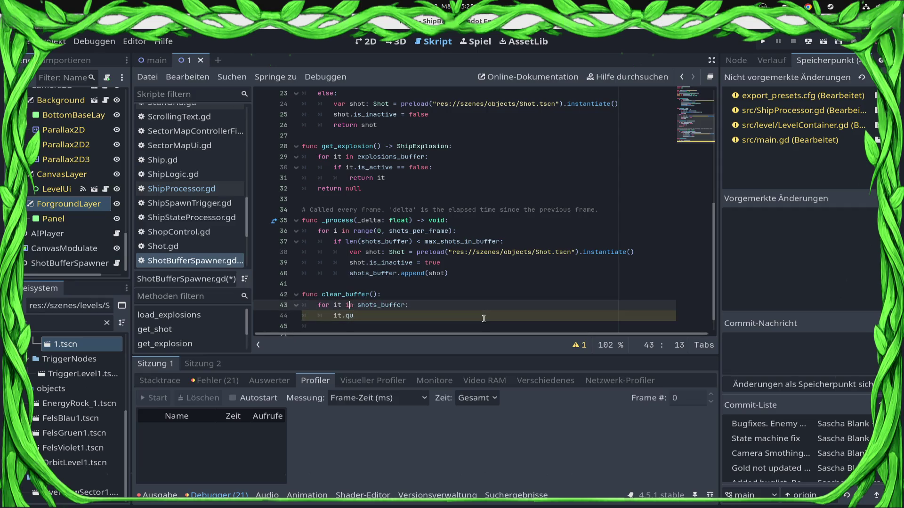
{"action": "type", "text": ":Node"}
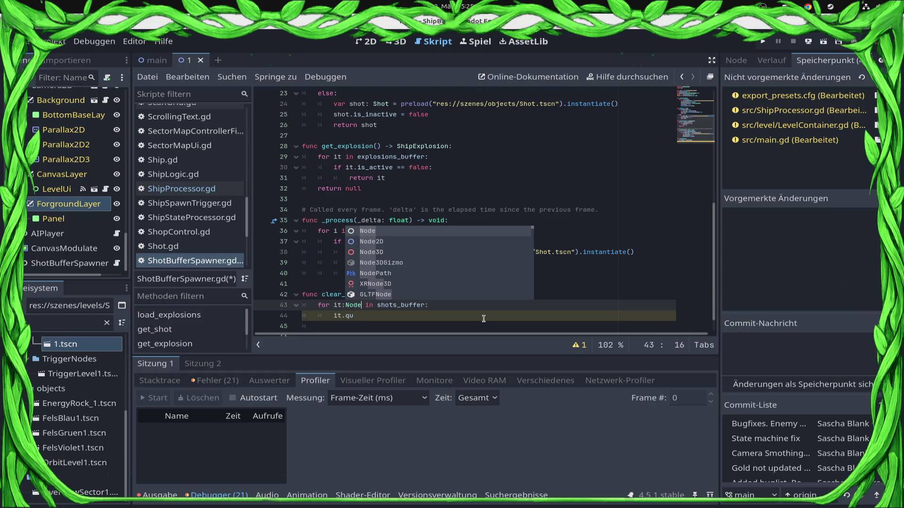
{"action": "key", "text": "Down"}
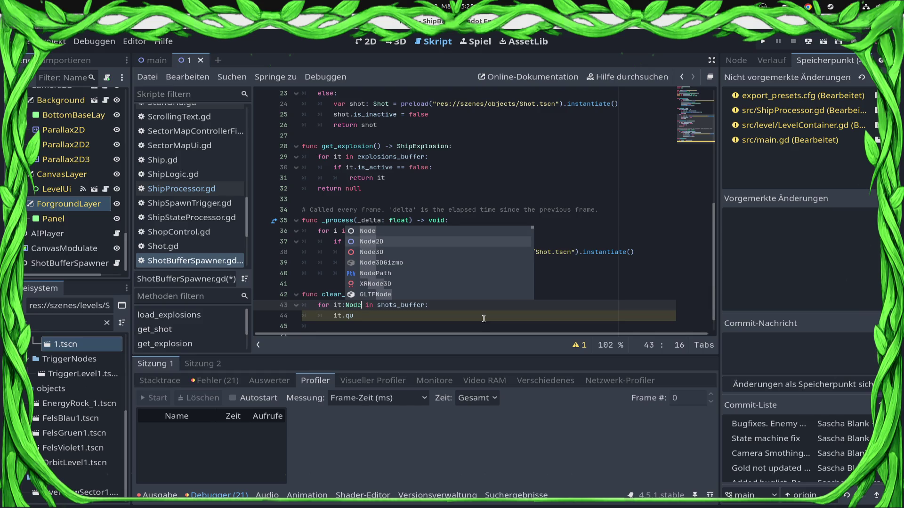
{"action": "key", "text": "Escape"}
{"action": "left_click", "coordinate": [484, 319]}
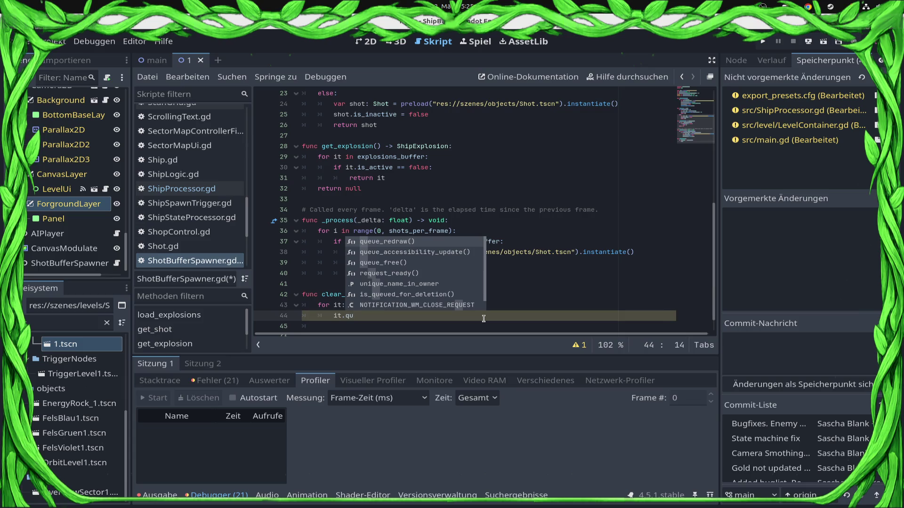
{"action": "key", "text": "Down"}
{"action": "key", "text": "Down"}
{"action": "key", "text": "Return"}
{"action": "key", "text": "ctrl+s"}
Add a second loop calling it.queue_free() on every explosions_buffer item
{"action": "key", "text": "Return"}
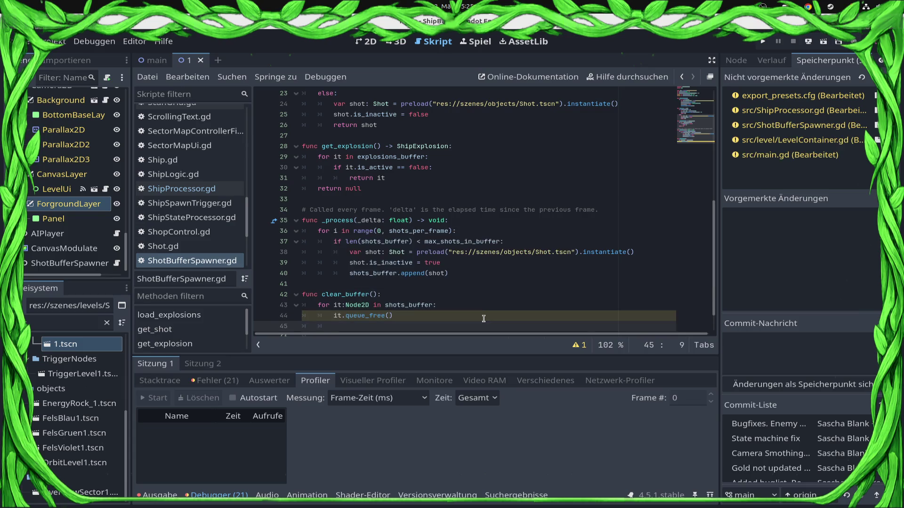
{"action": "type", "text": "t in exp"}
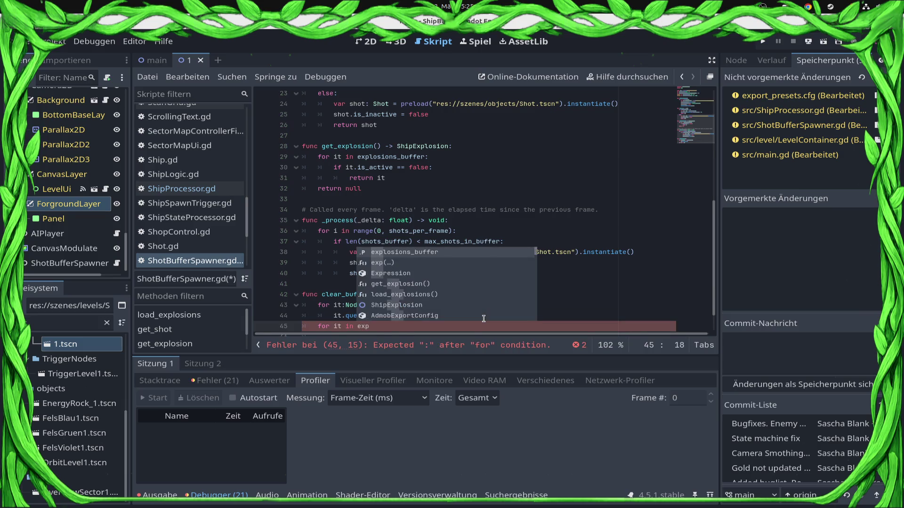
{"action": "key", "text": "Return"}
{"action": "type", "text": ":"}
{"action": "key", "text": "Return"}
{"action": "type", "text": "it.que"}
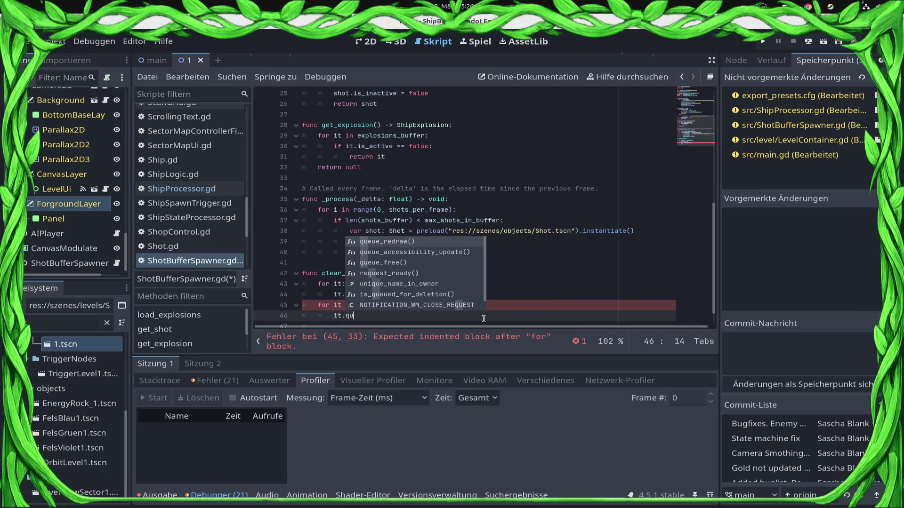
{"action": "key", "text": "Return"}
Remove the Node2D type hint from the shots loop and save ShotBufferSpawner.gd
{"action": "key", "text": "Up"}
{"action": "key", "text": "Up"}
{"action": "key", "text": "Up"}
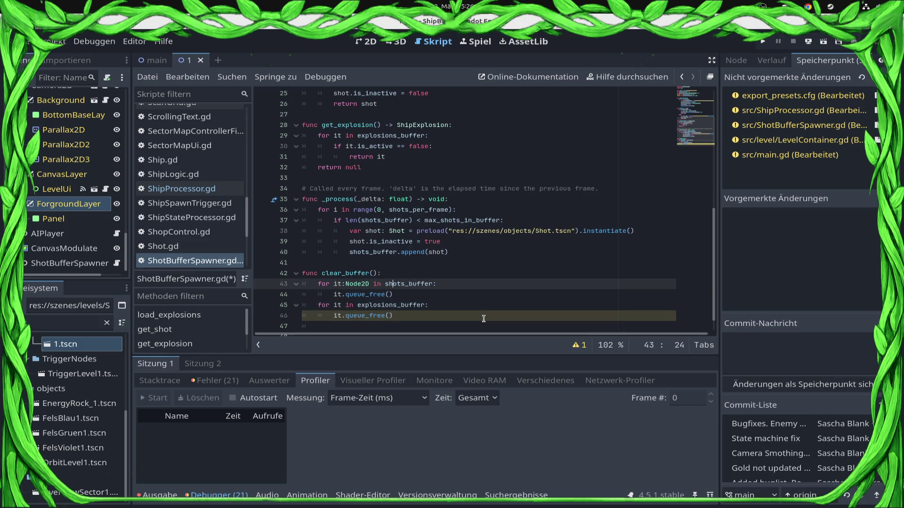
{"action": "key", "text": "Left"}
{"action": "key", "text": "Left"}
{"action": "key", "text": "BackSpace"}
{"action": "key", "text": "BackSpace"}
{"action": "key", "text": "BackSpace"}
{"action": "key", "text": "Right"}
{"action": "key", "text": "ctrl+s"}
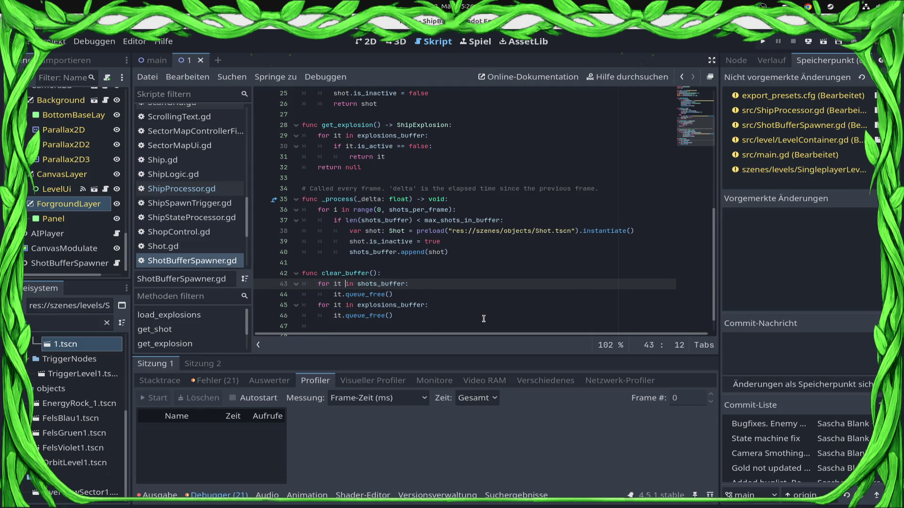
{"action": "scroll", "coordinate": [387, 257], "scroll_direction": "down", "scroll_amount": 1}
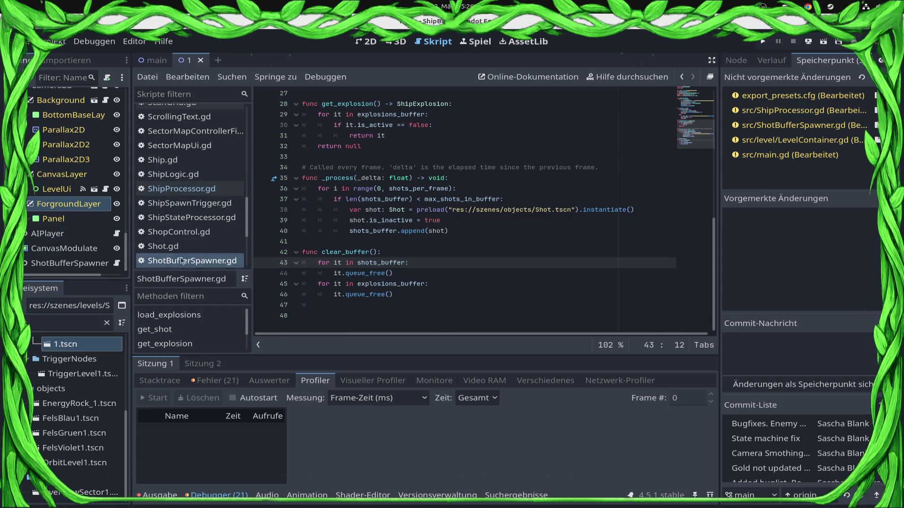
{"action": "scroll", "coordinate": [181, 231], "scroll_direction": "up", "scroll_amount": 8}
Leave an empty line after line 234 in main.gd's cleanup loop and save main.gd
{"action": "left_click", "coordinate": [184, 243]}
{"action": "scroll", "coordinate": [443, 222], "scroll_direction": "up", "scroll_amount": 4}
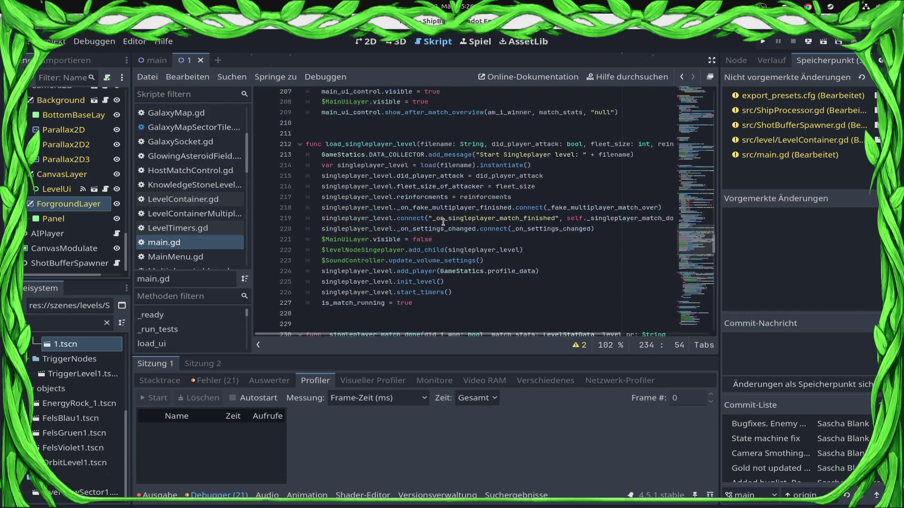
{"action": "key", "text": "Return"}
{"action": "type", "text": "iot"}
{"action": "key", "text": "BackSpace"}
{"action": "key", "text": "BackSpace"}
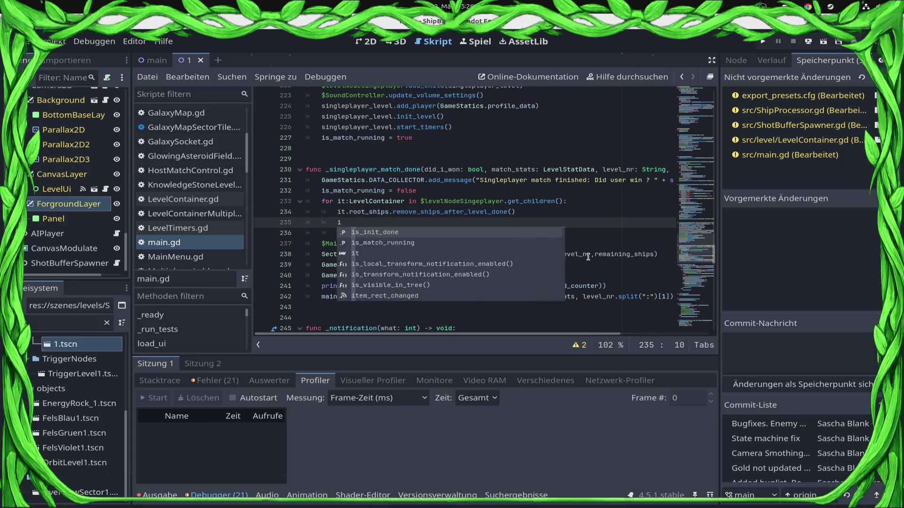
{"action": "type", "text": "t."}
{"action": "key", "text": "BackSpace"}
{"action": "key", "text": "ctrl+s"}
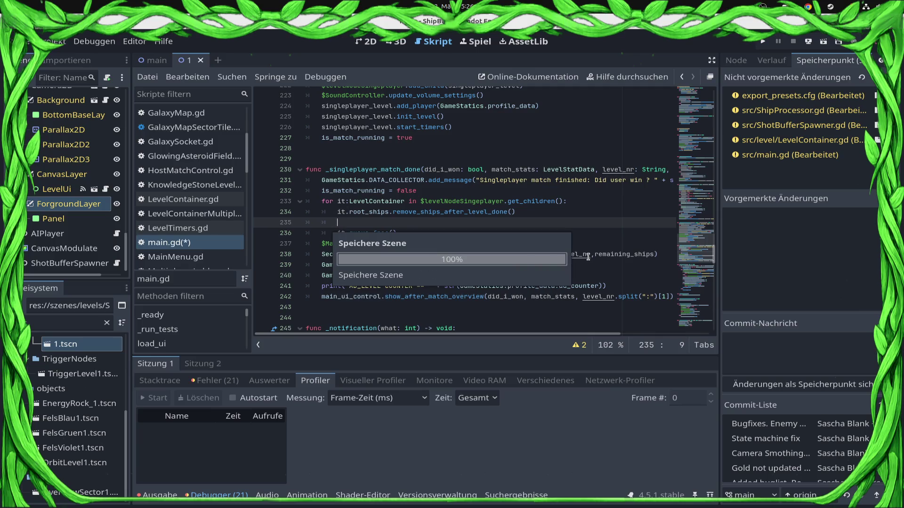
Switch the script editor from main.gd to LevelTimers.gd
{"action": "scroll", "coordinate": [200, 182], "scroll_direction": "up", "scroll_amount": 3}
{"action": "scroll", "coordinate": [200, 182], "scroll_direction": "down", "scroll_amount": 3}
{"action": "scroll", "coordinate": [200, 181], "scroll_direction": "down", "scroll_amount": 2}
{"action": "left_click", "coordinate": [202, 161]}
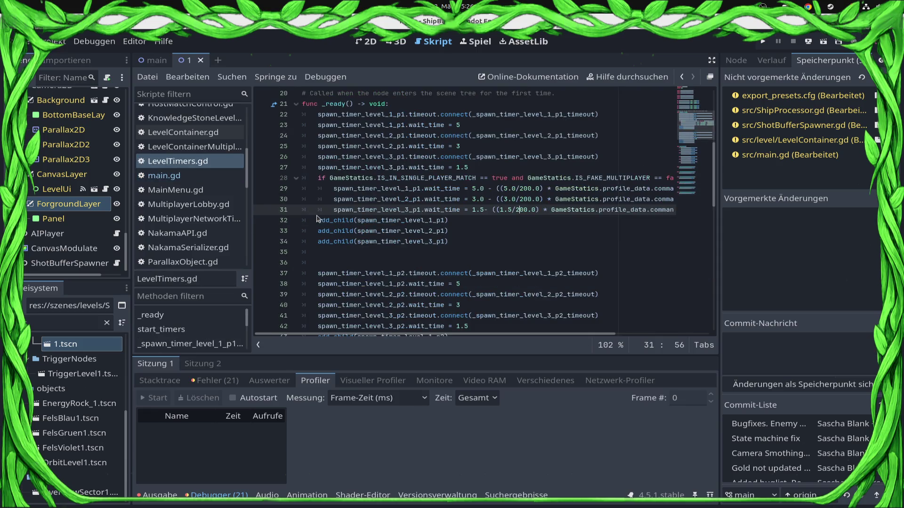
Open LevelContainer.gd and insert blank lines after _ready, before get_planet_by_id
{"action": "left_click", "coordinate": [212, 147]}
{"action": "left_click", "coordinate": [212, 132]}
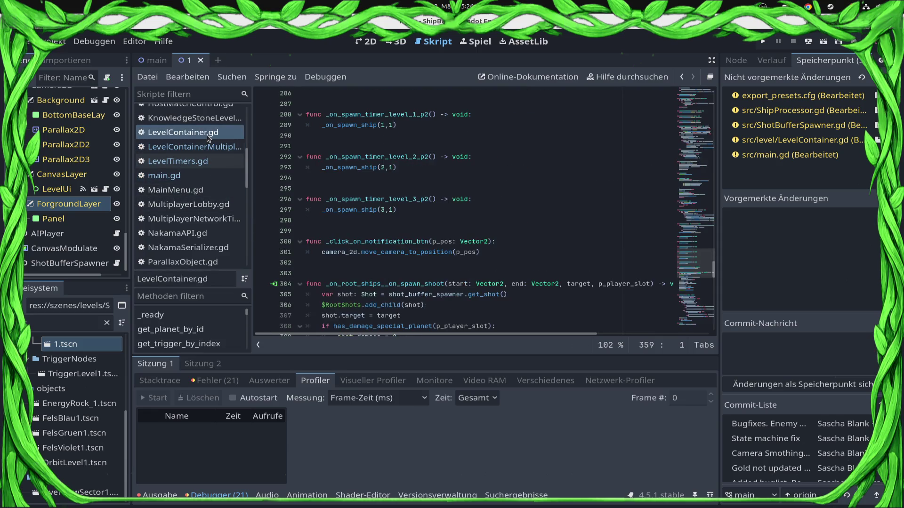
{"action": "left_click", "coordinate": [348, 282]}
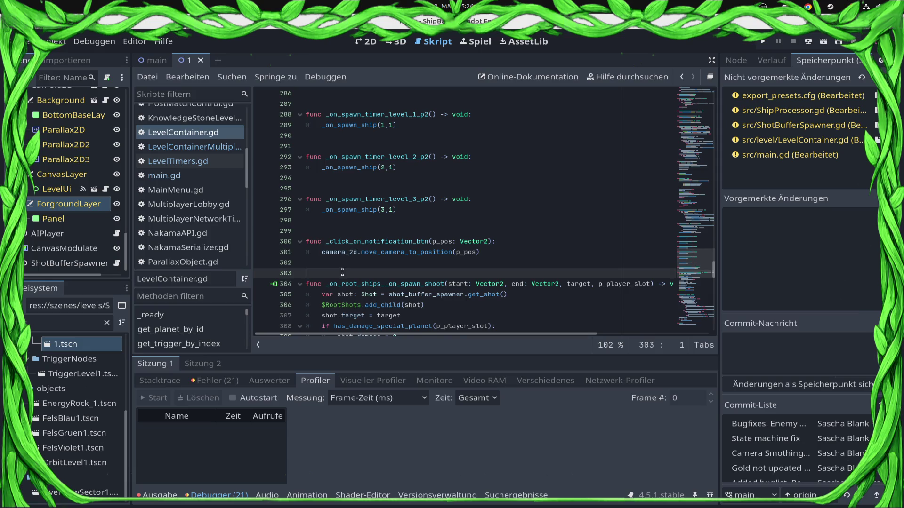
{"action": "scroll", "coordinate": [346, 278], "scroll_direction": "up", "scroll_amount": 20}
{"action": "scroll", "coordinate": [343, 271], "scroll_direction": "up", "scroll_amount": 20}
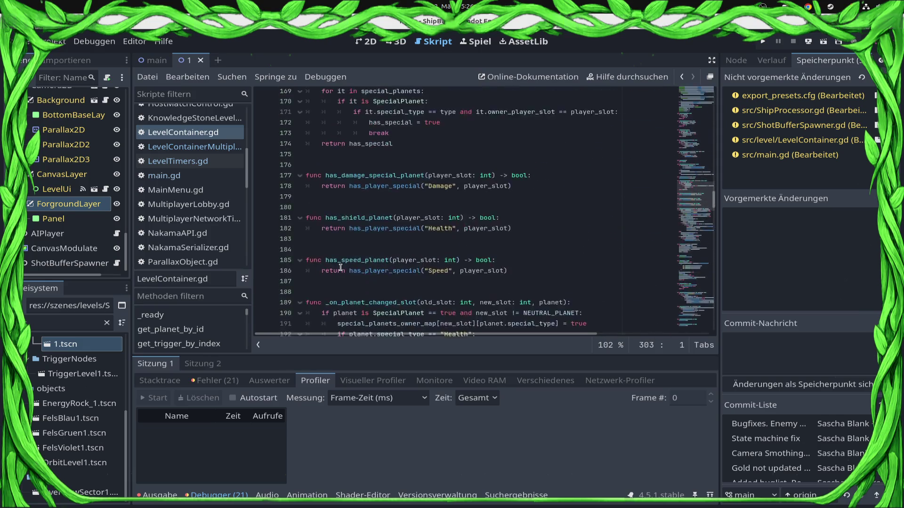
{"action": "scroll", "coordinate": [339, 267], "scroll_direction": "up", "scroll_amount": 15}
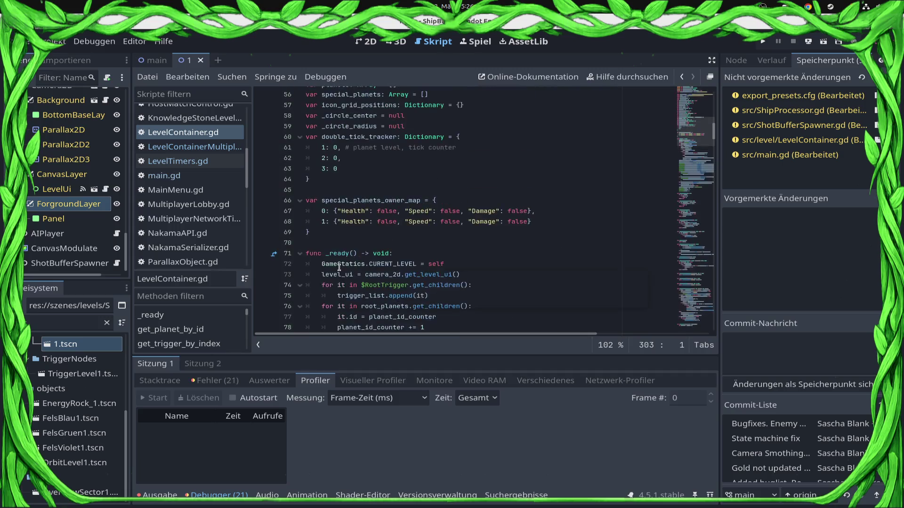
{"action": "scroll", "coordinate": [335, 268], "scroll_direction": "down", "scroll_amount": 18}
{"action": "scroll", "coordinate": [331, 263], "scroll_direction": "down", "scroll_amount": 4}
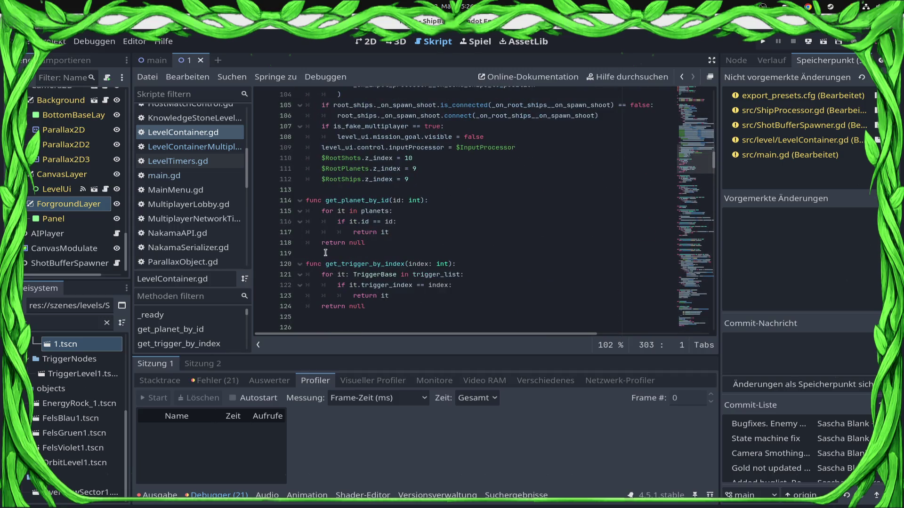
{"action": "left_click", "coordinate": [318, 192]}
{"action": "key", "text": "Return"}
{"action": "key", "text": "Return"}
{"action": "key", "text": "Return"}
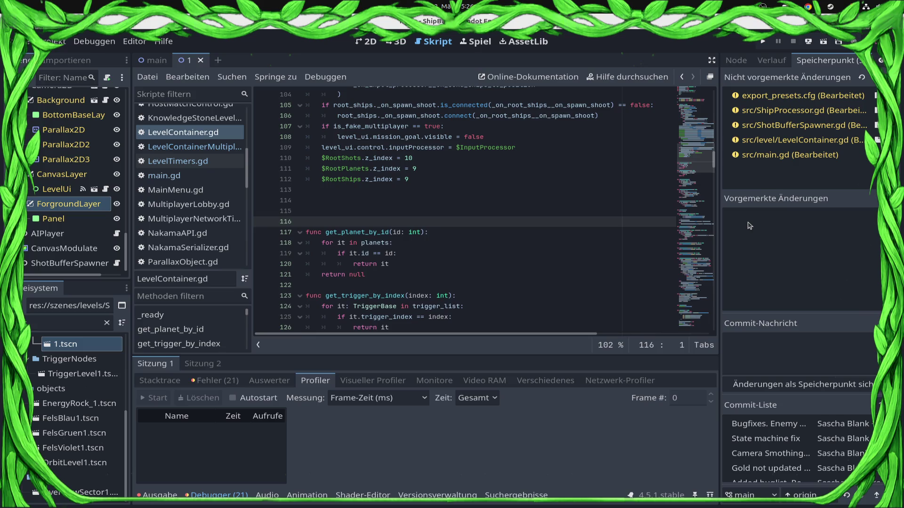
Add the 'func clean_up():' header in LevelContainer.gd
{"action": "key", "text": "Up"}
{"action": "type", "text": "func clear"}
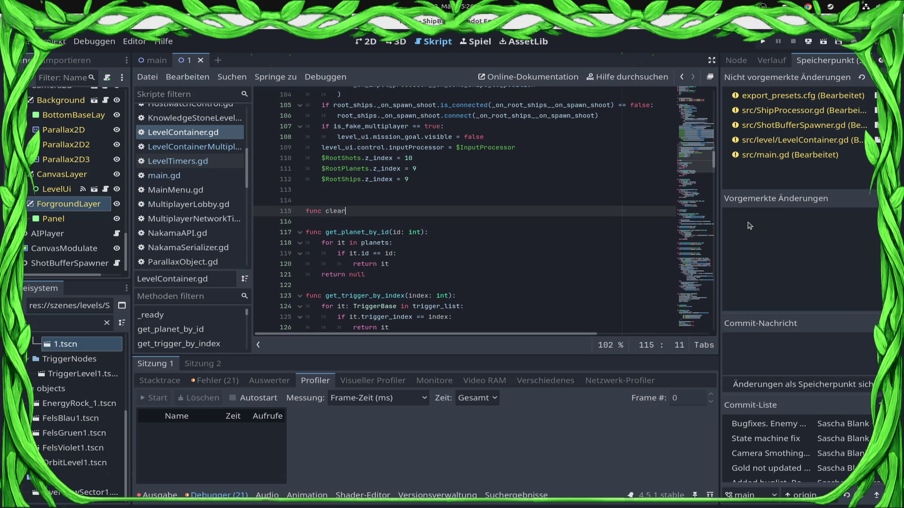
{"action": "key", "text": "BackSpace"}
{"action": "type", "text": "bn"}
{"action": "type", "text": ":"}
{"action": "key", "text": "Return"}
Start clean_up's body with a root_ships reference via autocomplete
{"action": "type", "text": "hi"}
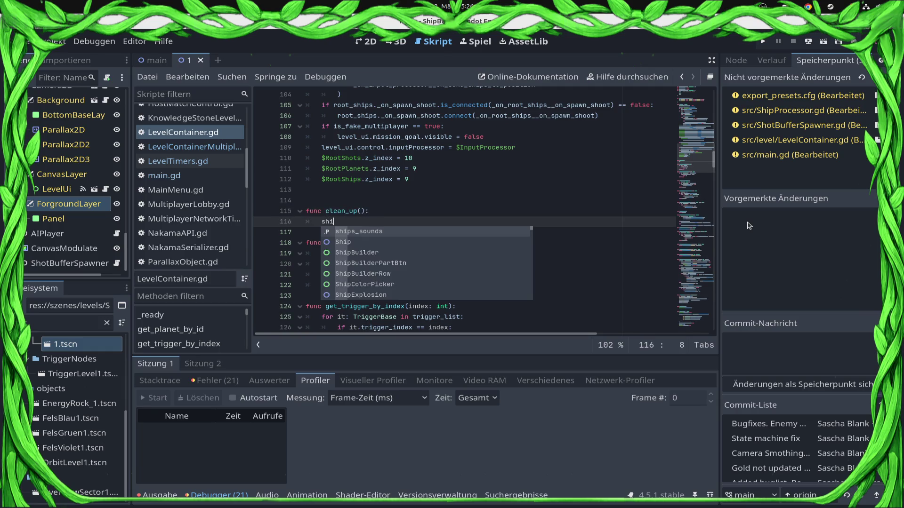
{"action": "key", "text": "BackSpace"}
{"action": "key", "text": "BackSpace"}
{"action": "key", "text": "BackSpace"}
{"action": "type", "text": "roo"}
{"action": "type", "text": "o"}
{"action": "key", "text": "Return"}
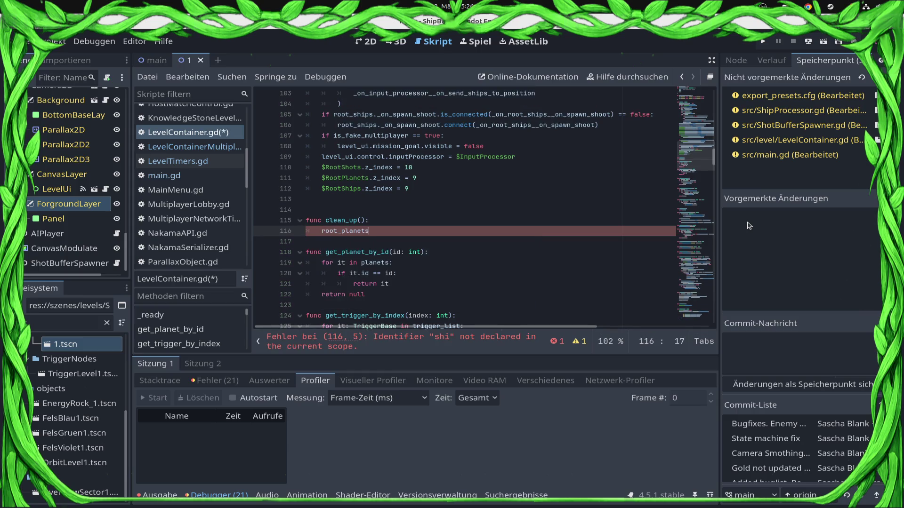
{"action": "key", "text": "BackSpace"}
{"action": "key", "text": "BackSpace"}
{"action": "key", "text": "BackSpace"}
{"action": "type", "text": "sh"}
{"action": "key", "text": "Return"}
Look up the ship-removal method name at line 297 of ShipProcessor.gd
{"action": "type", "text": ".clea"}
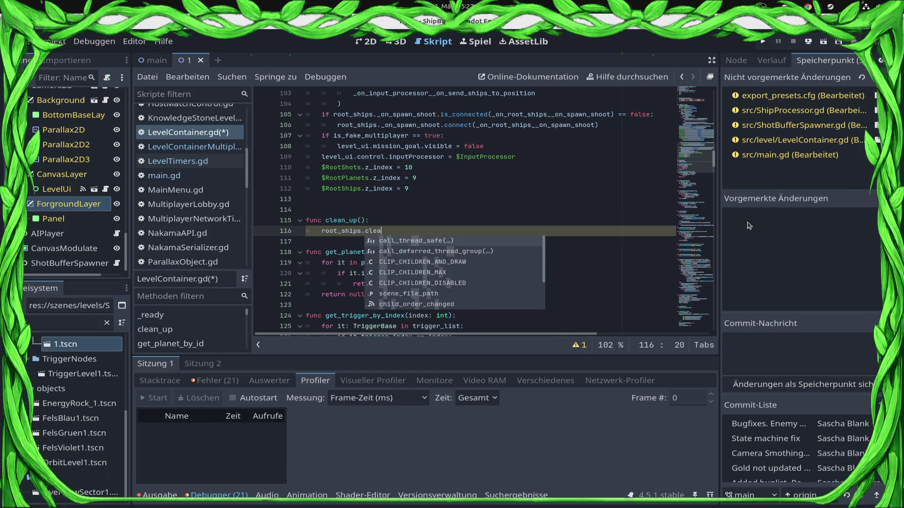
{"action": "key", "text": "BackSpace"}
{"action": "key", "text": "BackSpace"}
{"action": "key", "text": "BackSpace"}
{"action": "type", "text": "reme"}
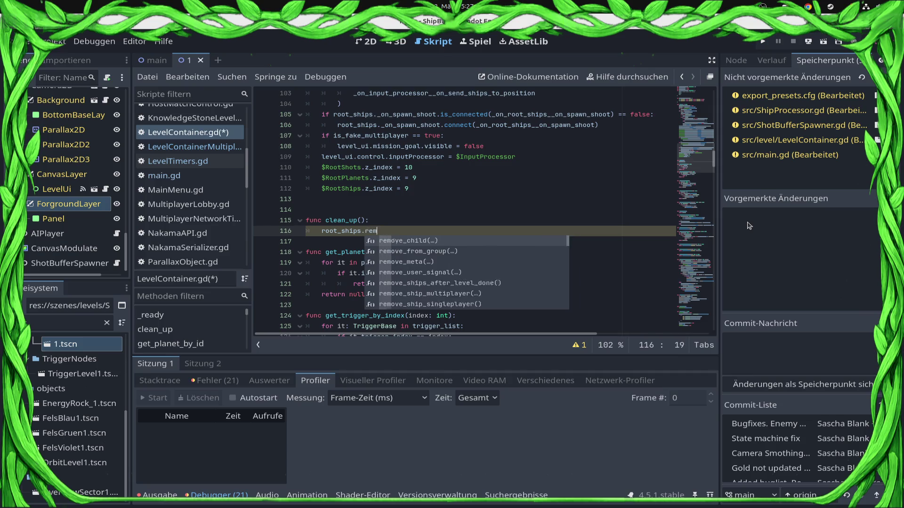
{"action": "key", "text": "BackSpace"}
{"action": "key", "text": "BackSpace"}
{"action": "key", "text": "BackSpace"}
{"action": "type", "text": "dele"}
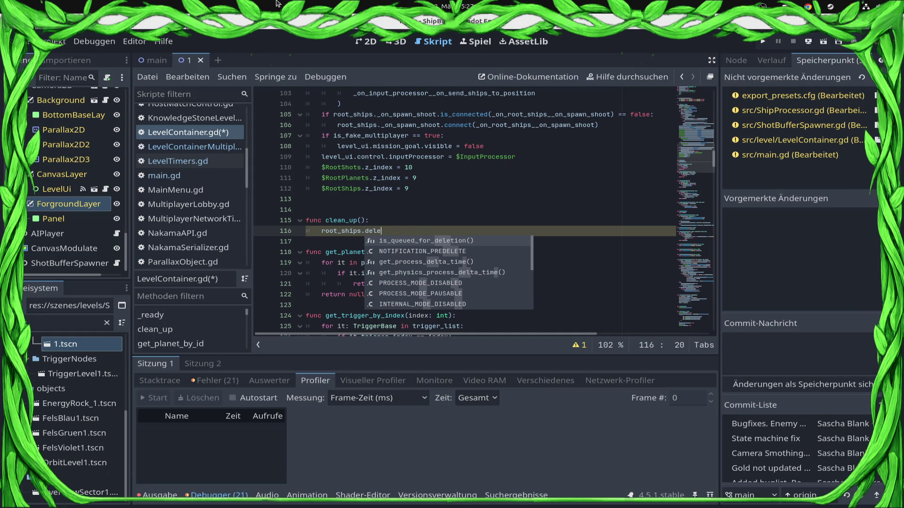
{"action": "scroll", "coordinate": [198, 212], "scroll_direction": "down", "scroll_amount": 5}
{"action": "left_click", "coordinate": [223, 264]}
{"action": "scroll", "coordinate": [432, 179], "scroll_direction": "up", "scroll_amount": 4}
{"action": "scroll", "coordinate": [433, 179], "scroll_direction": "down", "scroll_amount": 5}
{"action": "left_click", "coordinate": [356, 199]}
{"action": "double_click", "coordinate": [356, 199]}
Complete the first line as root_ships.remove_ships_after_level_done() in LevelContainer.gd
{"action": "left_click", "coordinate": [198, 134]}
{"action": "scroll", "coordinate": [198, 186], "scroll_direction": "up", "scroll_amount": 3}
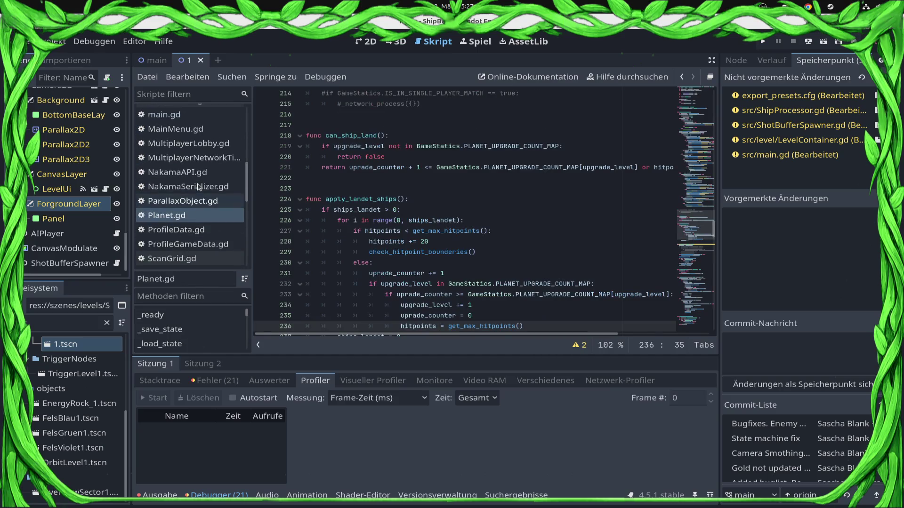
{"action": "scroll", "coordinate": [93, 122], "scroll_direction": "up", "scroll_amount": 10}
{"action": "scroll", "coordinate": [93, 122], "scroll_direction": "up", "scroll_amount": 5}
{"action": "left_click", "coordinate": [105, 96]}
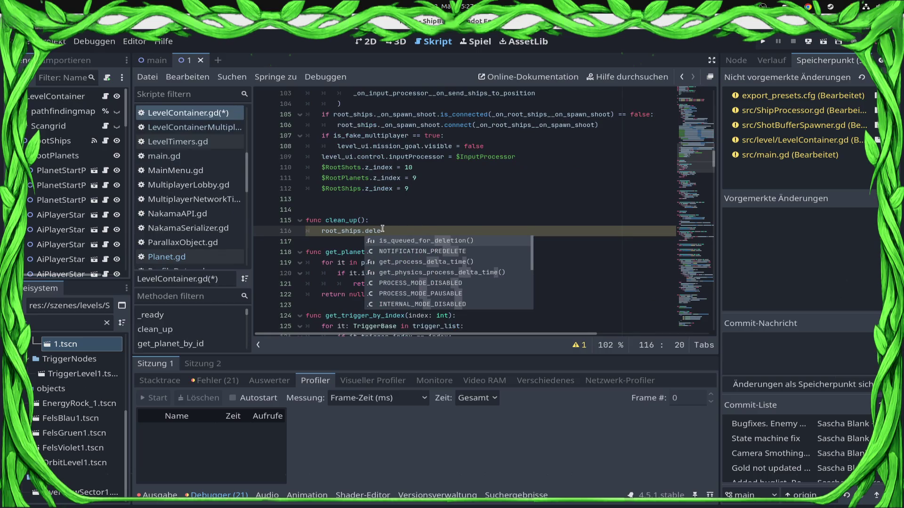
{"action": "key", "text": "ctrl+shift+Left"}
{"action": "type", "text": "remove_ships_after_level_done()"}
Add $ShotBufferSpawner.clear_buffer() to clean_up and save LevelContainer.gd
{"action": "key", "text": "Return"}
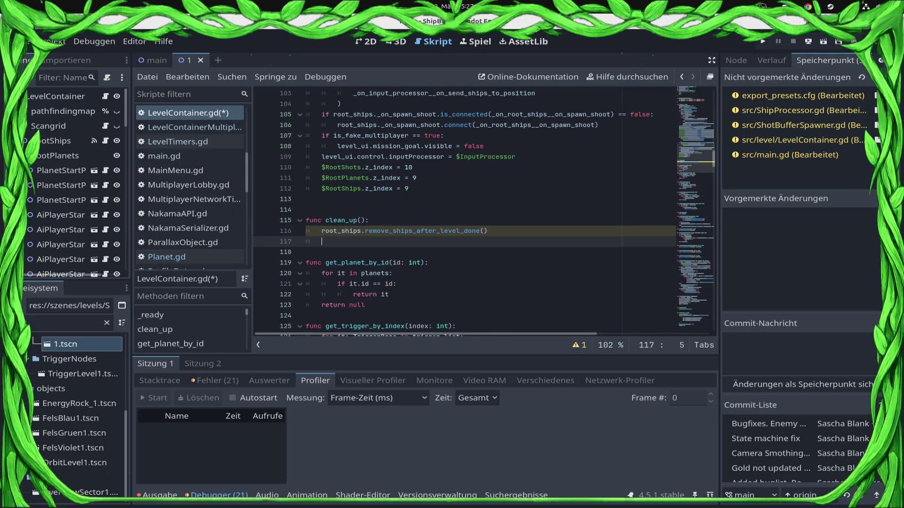
{"action": "type", "text": "$bu"}
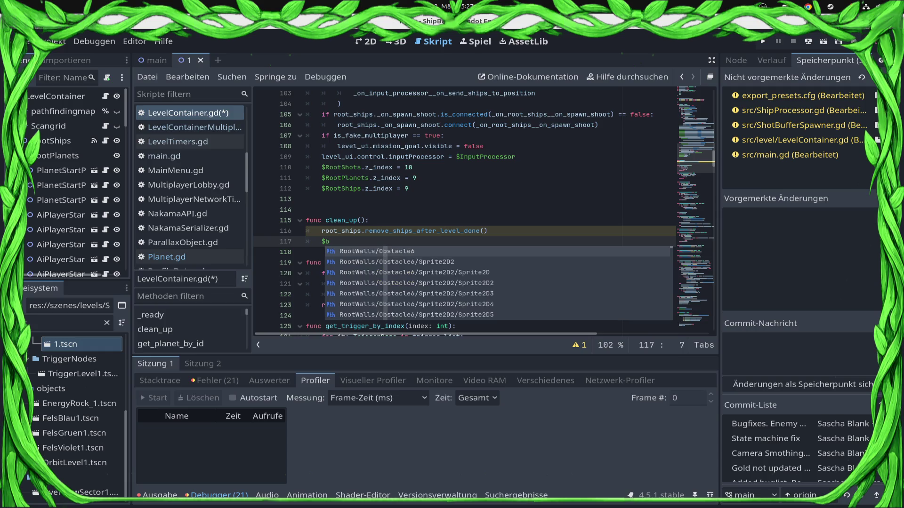
{"action": "key", "text": "Down"}
{"action": "key", "text": "Return"}
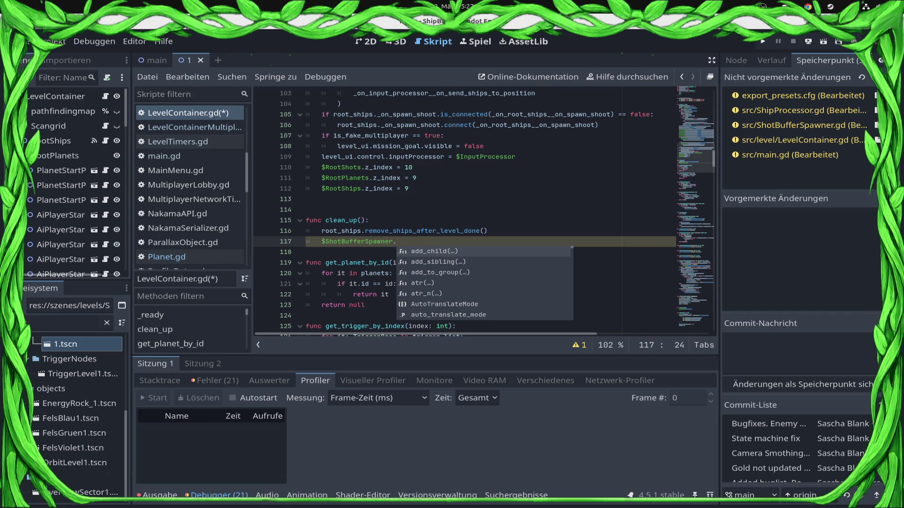
{"action": "type", "text": "cle"}
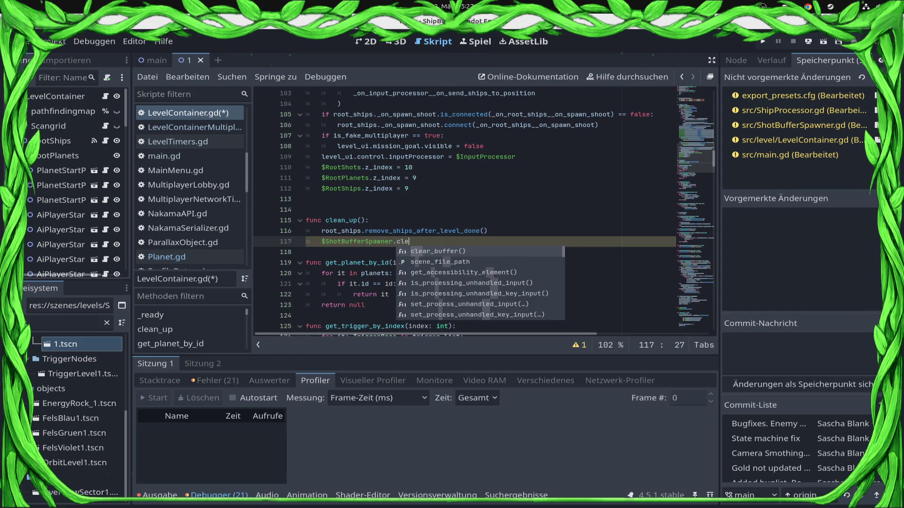
{"action": "key", "text": "Return"}
{"action": "key", "text": "ctrl+s"}
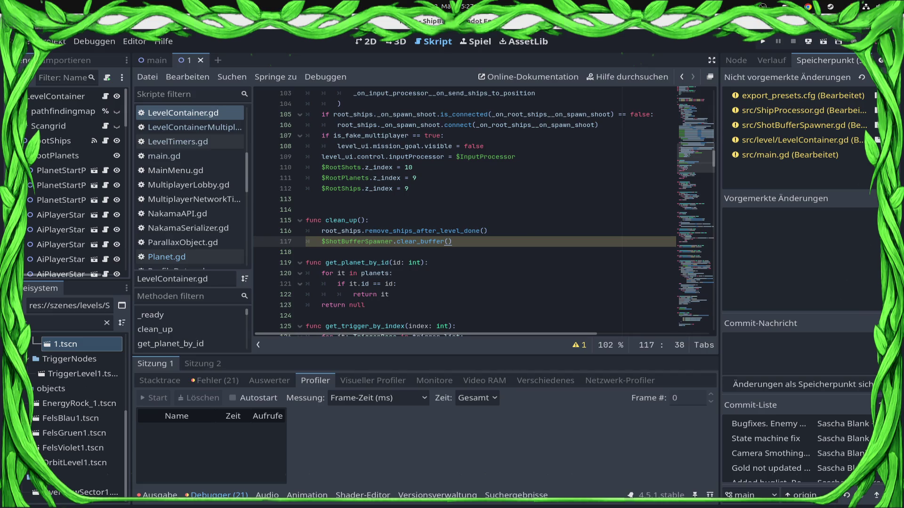
{"action": "double_click", "coordinate": [349, 221]}
{"action": "key", "text": "ctrl+c"}
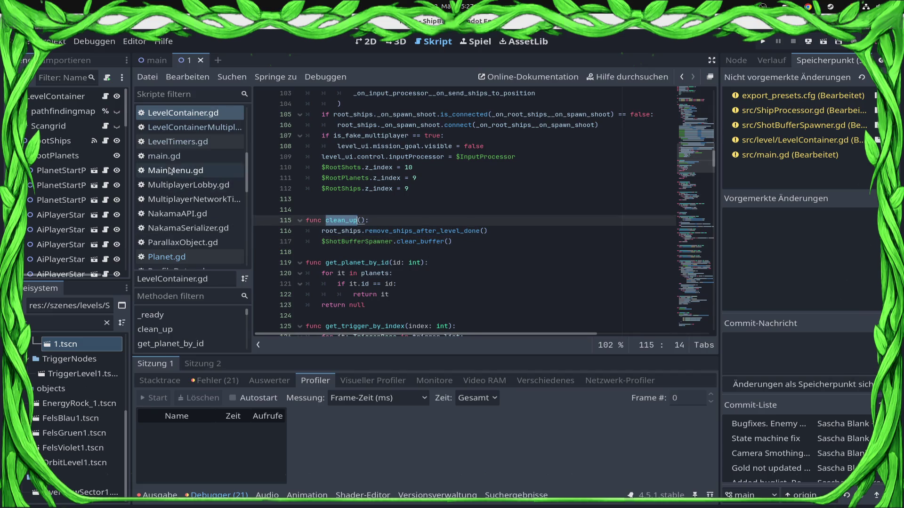
In main.gd's match-end loop, replace the remove_ships line with it.clean_up() and save
{"action": "left_click", "coordinate": [165, 155]}
{"action": "key", "text": "ctrl+v"}
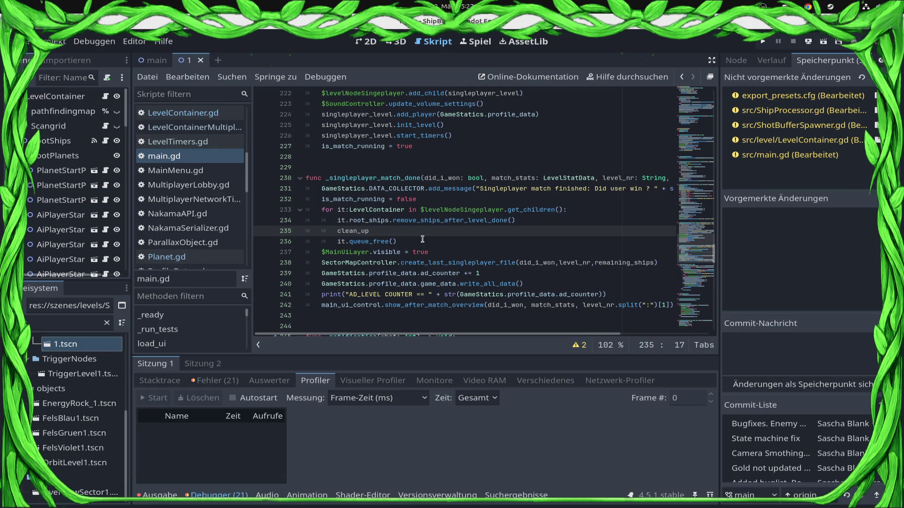
{"action": "type", "text": "it."}
{"action": "key", "text": "Escape"}
{"action": "key", "text": "Home"}
{"action": "key", "text": "shift+Up"}
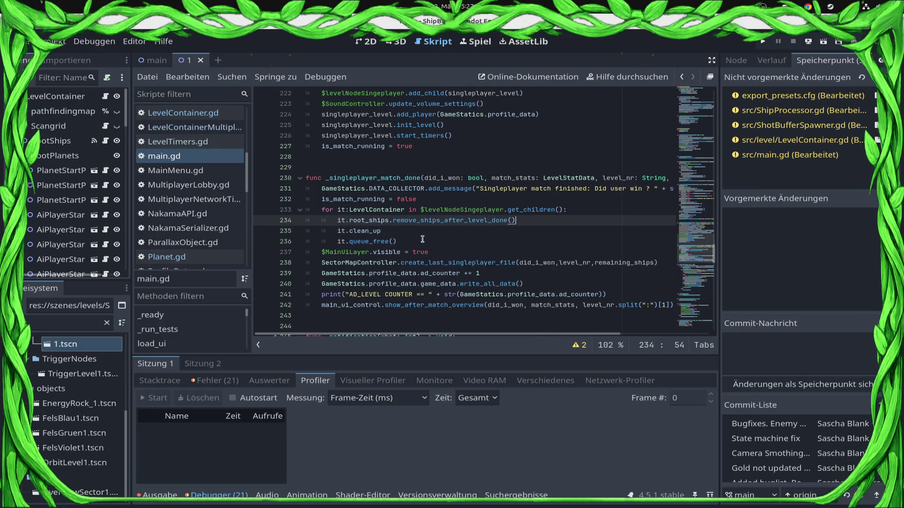
{"action": "key", "text": "BackSpace"}
{"action": "key", "text": "BackSpace"}
{"action": "key", "text": "BackSpace"}
{"action": "key", "text": "ctrl+s"}
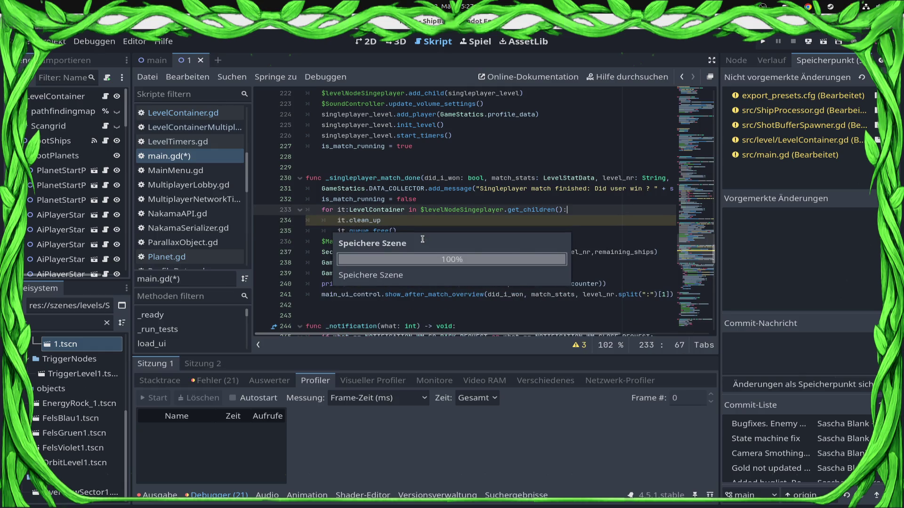
{"action": "key", "text": "Down"}
{"action": "type", "text": "()"}
{"action": "key", "text": "ctrl+s"}
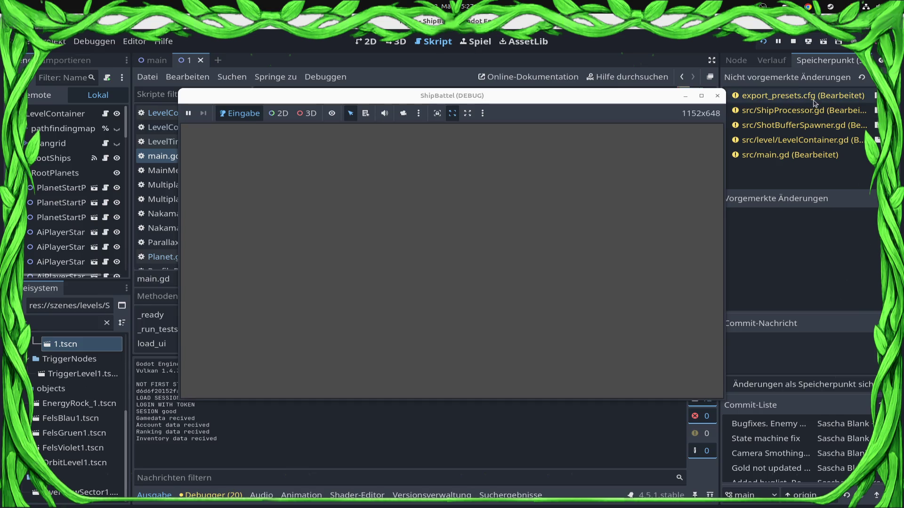
Stop the game, clear the levelloader argument in the Run Instances settings, and run again
{"action": "left_click", "coordinate": [794, 41]}
{"action": "left_click", "coordinate": [92, 44]}
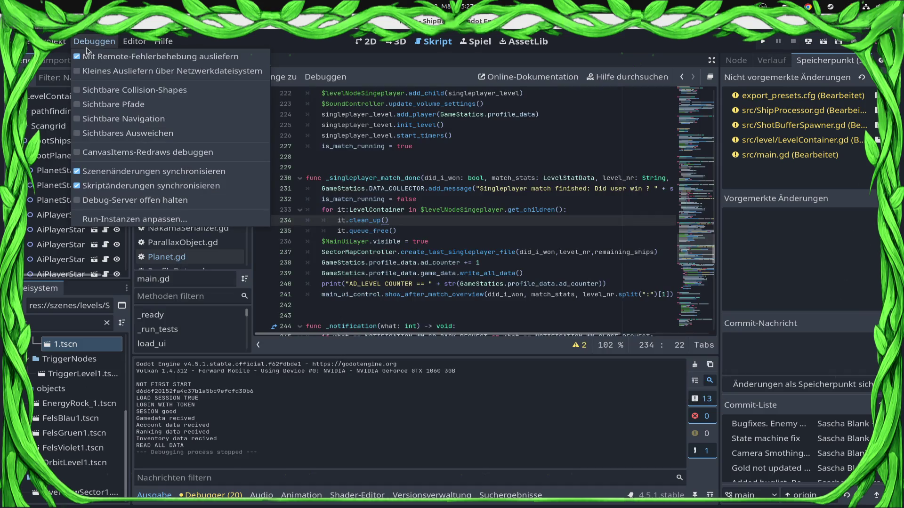
{"action": "left_click", "coordinate": [134, 219]}
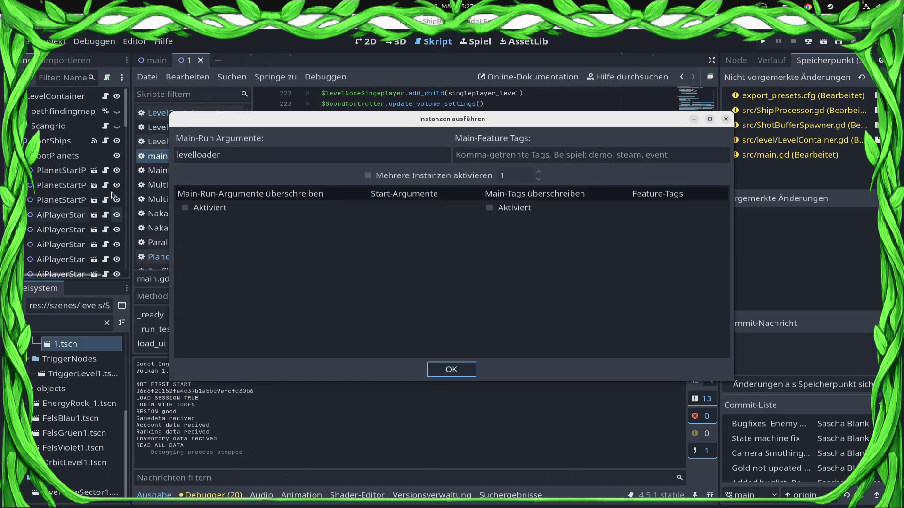
{"action": "key", "text": "Tab"}
{"action": "key", "text": "BackSpace"}
{"action": "left_click", "coordinate": [449, 370]}
{"action": "left_click", "coordinate": [763, 42]}
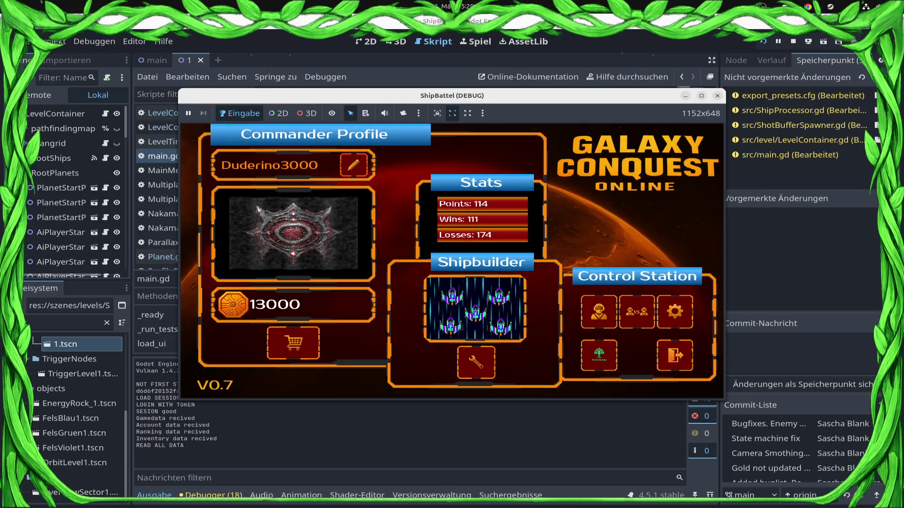
Create a campaign commander, pick the green sector, and accept the Draxal Homesector mission
{"action": "left_click", "coordinate": [606, 304]}
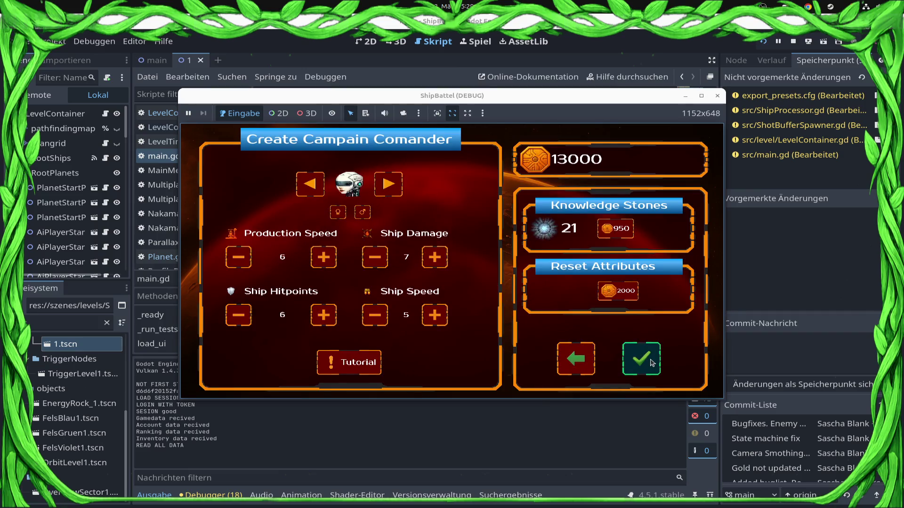
{"action": "left_click", "coordinate": [652, 363]}
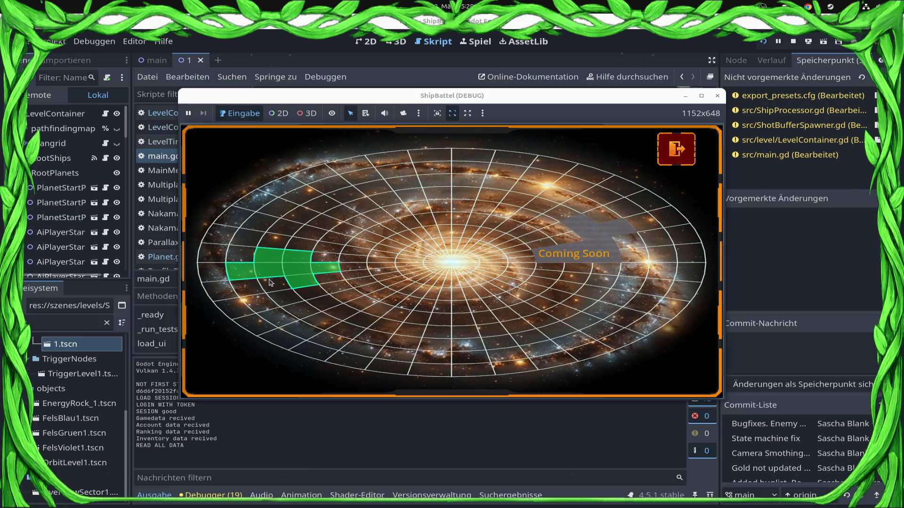
{"action": "left_click", "coordinate": [267, 285]}
{"action": "left_click", "coordinate": [623, 370]}
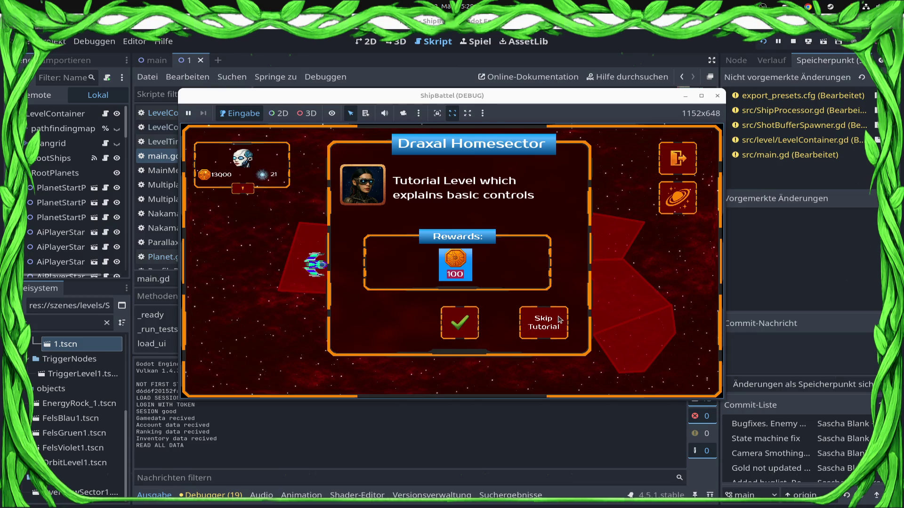
{"action": "left_click", "coordinate": [470, 325]}
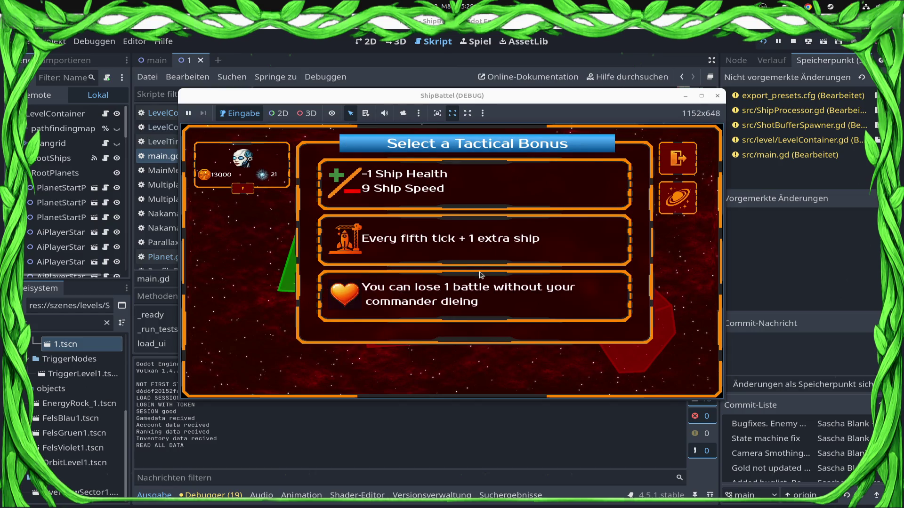
Choose the bonus forgiving one lost battle and move the ship into the adjacent red sector
{"action": "left_click", "coordinate": [480, 278]}
{"action": "left_click", "coordinate": [457, 331]}
{"action": "left_click", "coordinate": [426, 289]}
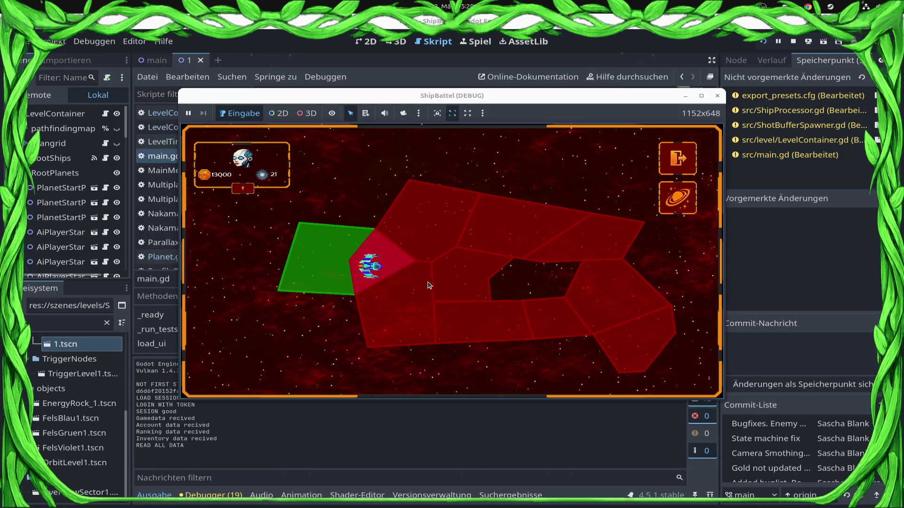